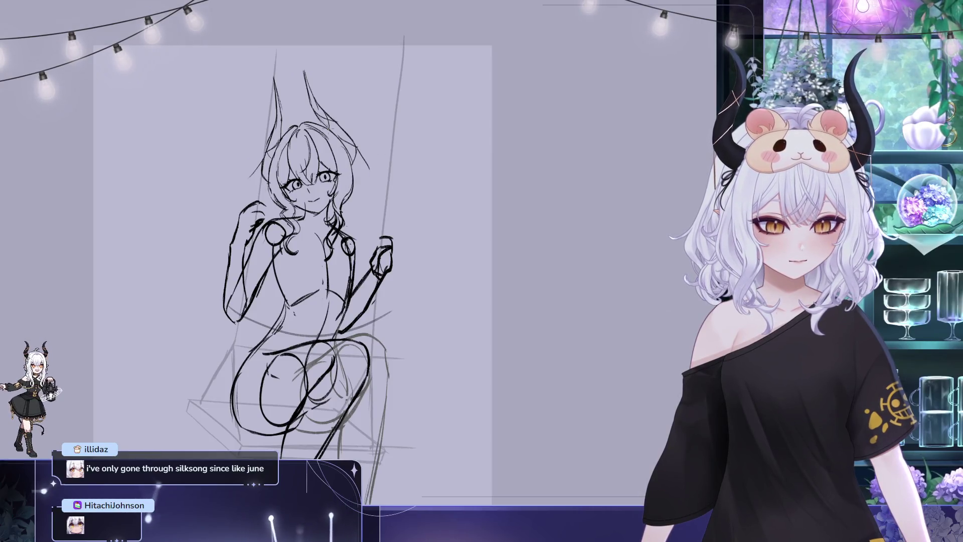
Nudge the loop atop the girl's head a few pixels right, then start a long hair strand leftward.
{"action": "left_click_drag", "start_coordinate": [393, 353], "coordinate": [326, 304]}
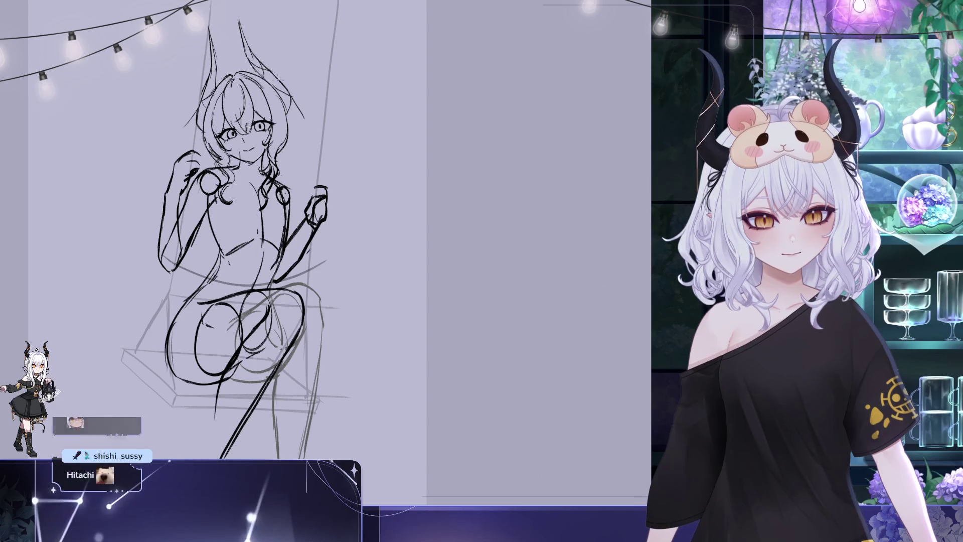
{"action": "left_click_drag", "start_coordinate": [418, 258], "coordinate": [450, 278]}
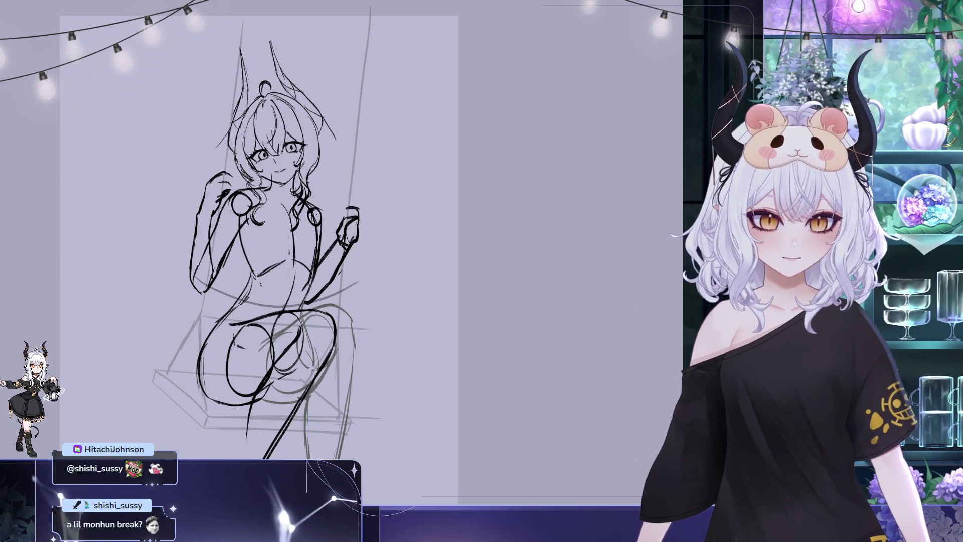
{"action": "key", "text": "ctrl+t"}
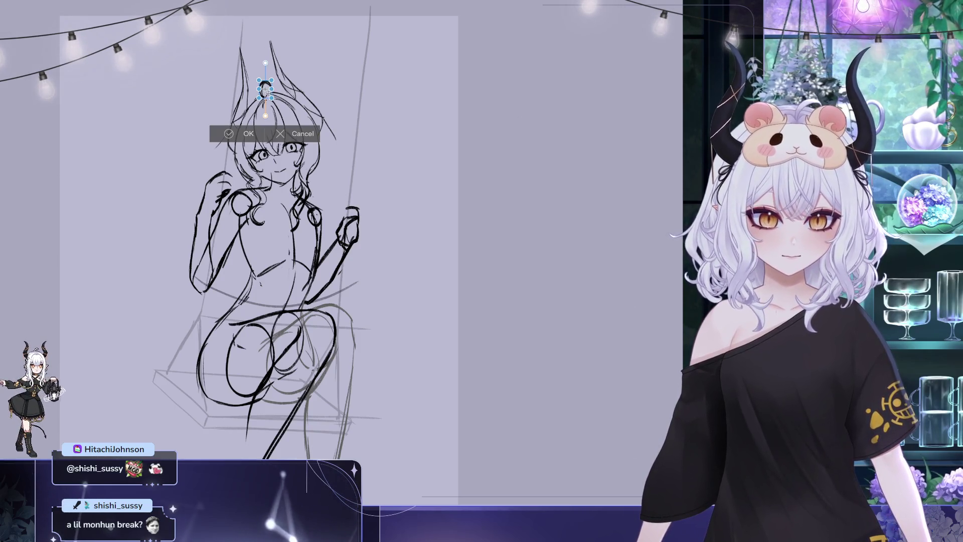
{"action": "left_click_drag", "start_coordinate": [265, 88], "coordinate": [267, 89]}
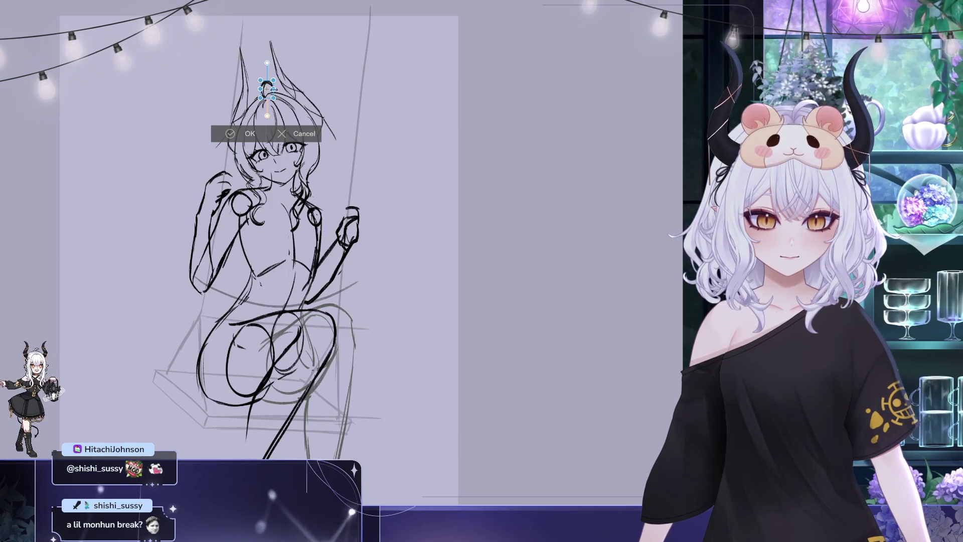
{"action": "key", "text": "Return"}
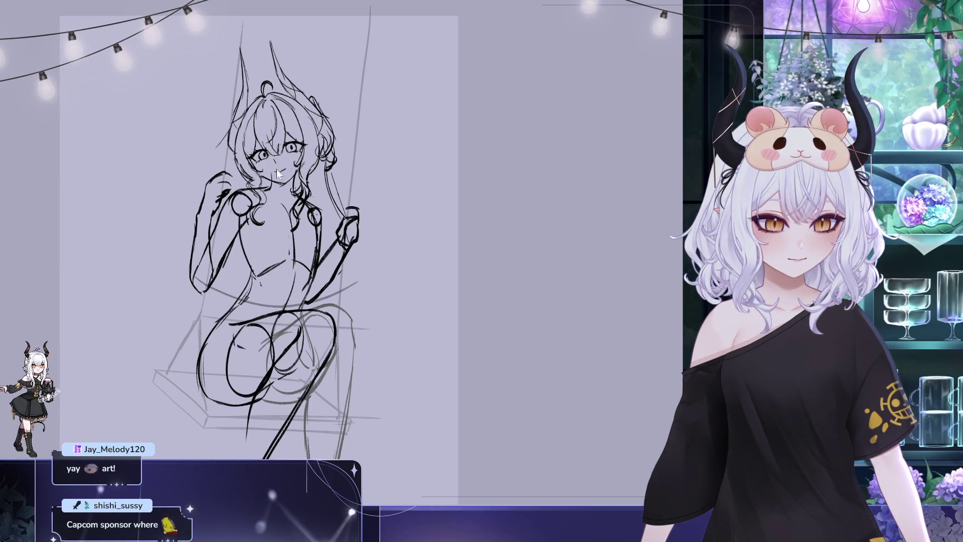
{"action": "mouse_move", "coordinate": [215, 206]}
{"action": "left_mouse_down"}
{"action": "mouse_move", "coordinate": [146, 230]}
{"action": "mouse_move", "coordinate": [145, 272]}
{"action": "left_mouse_up"}
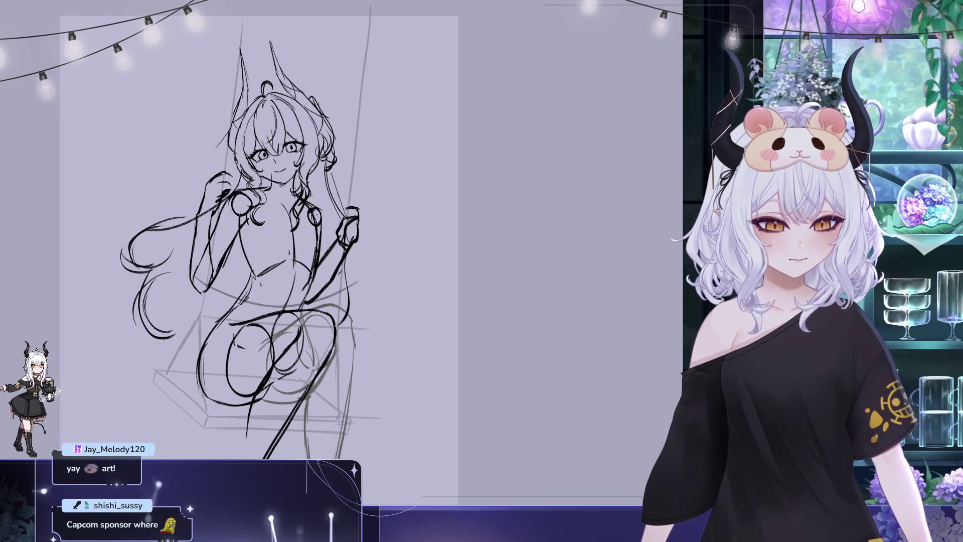
Ink the arm and waist beside the swing rope and add a hair strand beside the face.
{"action": "left_click_drag", "start_coordinate": [342, 265], "coordinate": [321, 314]}
{"action": "left_click_drag", "start_coordinate": [352, 247], "coordinate": [335, 288]}
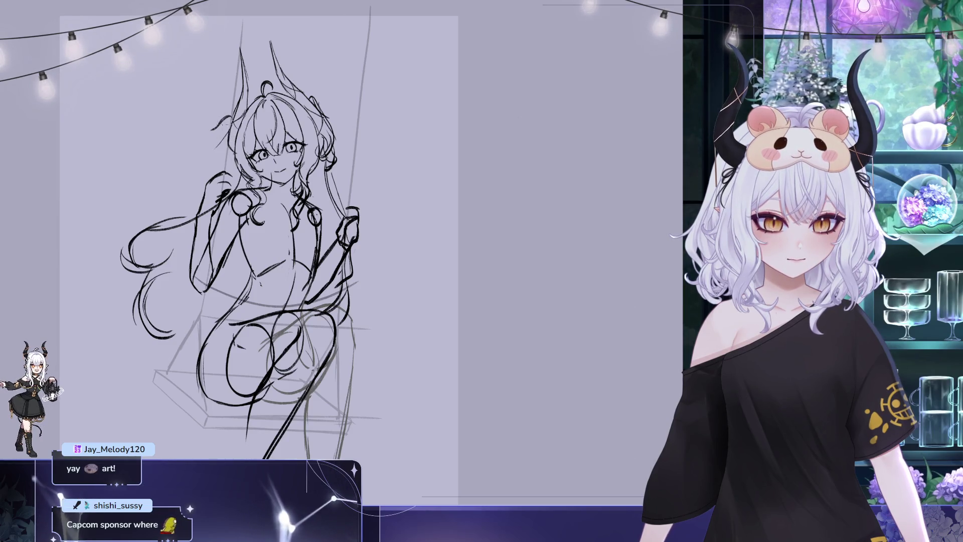
{"action": "left_click_drag", "start_coordinate": [223, 117], "coordinate": [197, 165]}
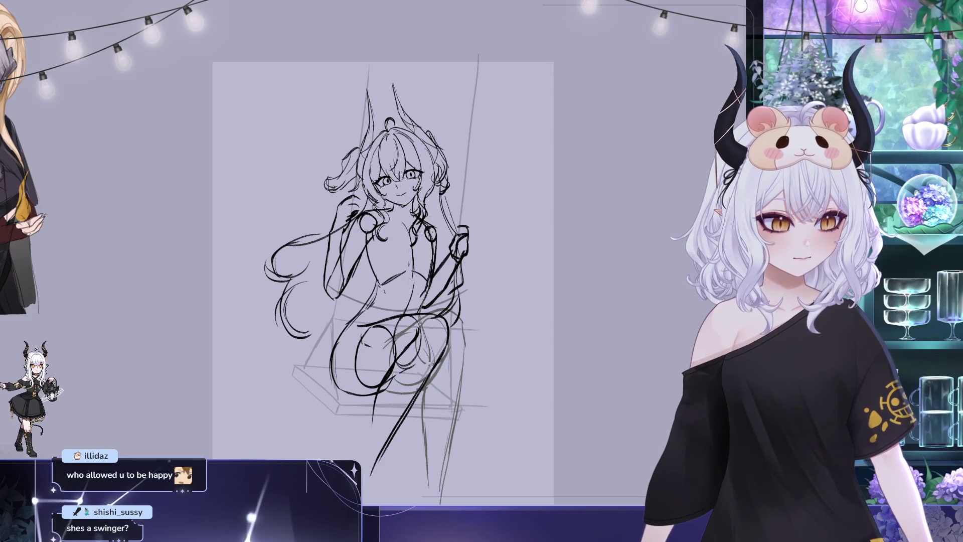
Pan the view, mirror the canvas horizontally, and reposition the flipped sketch on screen.
{"action": "left_click_drag", "start_coordinate": [639, 246], "coordinate": [512, 217]}
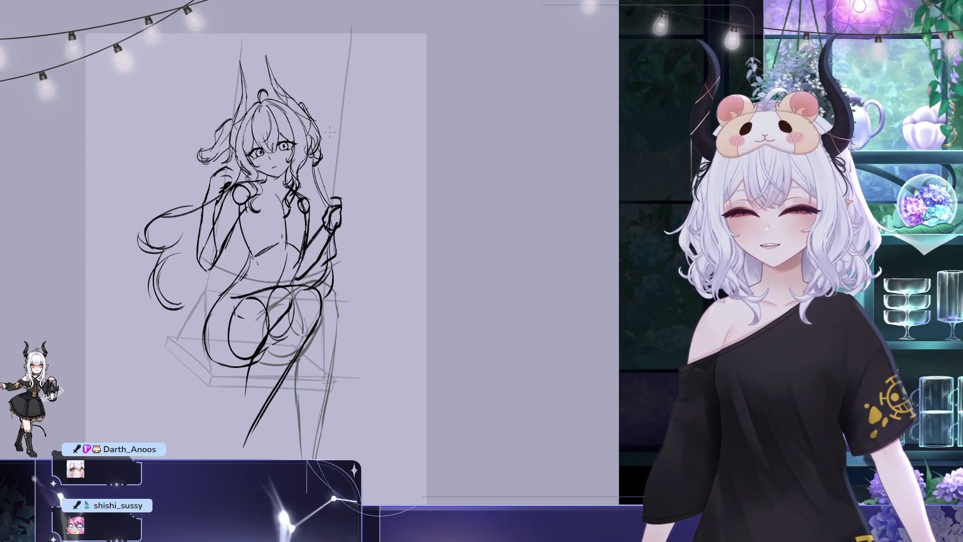
{"action": "key", "text": "h"}
{"action": "mouse_move", "coordinate": [601, 92]}
{"action": "left_mouse_down"}
{"action": "mouse_move", "coordinate": [473, 133]}
{"action": "mouse_move", "coordinate": [479, 128]}
{"action": "left_mouse_up"}
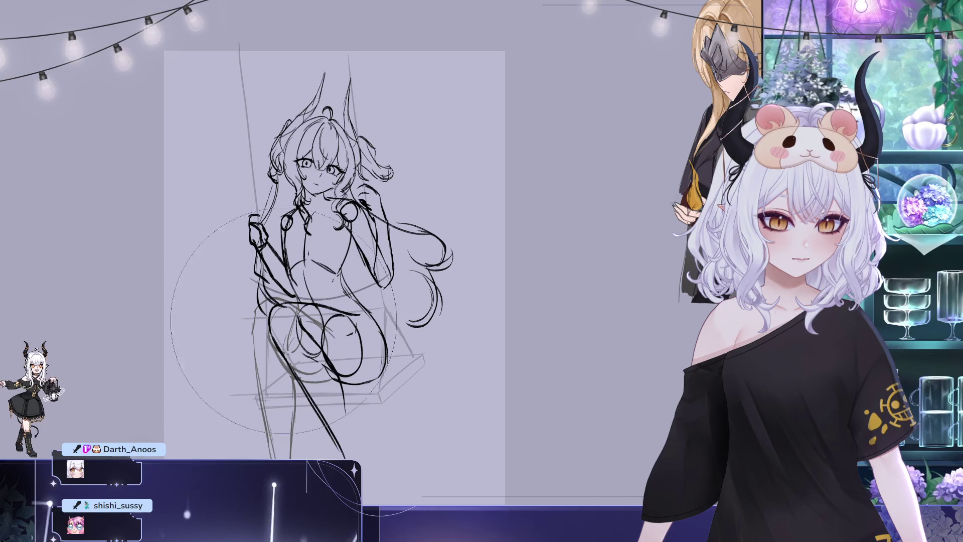
{"action": "scroll", "coordinate": [256, 361], "scroll_direction": "down", "scroll_amount": 2}
Flip the canvas view back to its unmirrored orientation and recentre the swing sketch.
{"action": "scroll", "coordinate": [255, 362], "scroll_direction": "right", "scroll_amount": 3}
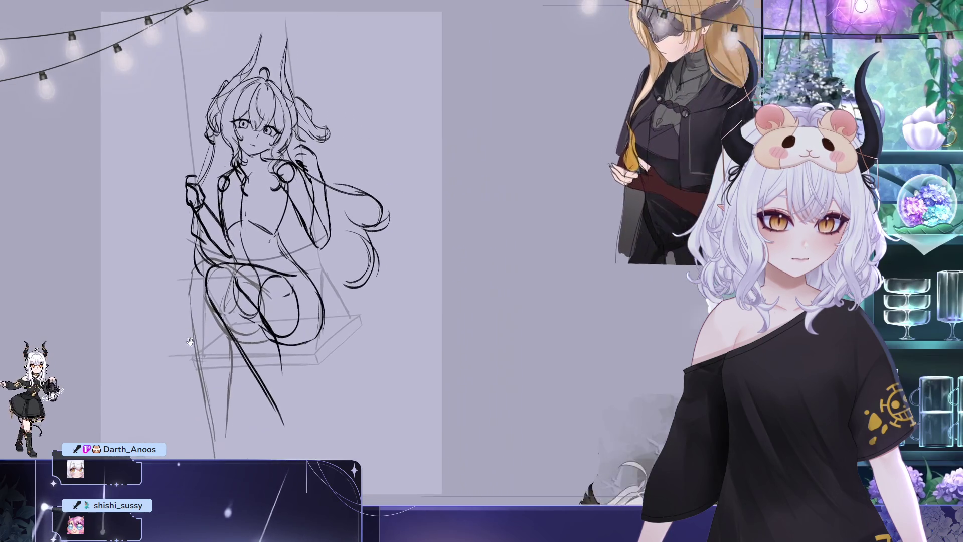
{"action": "scroll", "coordinate": [363, 180], "scroll_direction": "down", "scroll_amount": 1}
{"action": "scroll", "coordinate": [364, 180], "scroll_direction": "right", "scroll_amount": 1}
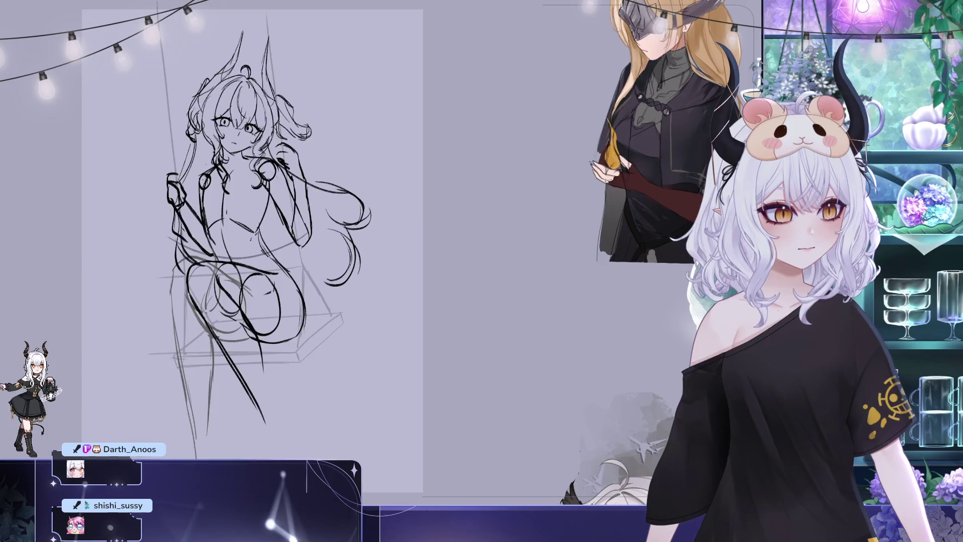
{"action": "key", "text": "h"}
{"action": "left_click_drag", "start_coordinate": [747, 94], "coordinate": [468, 144]}
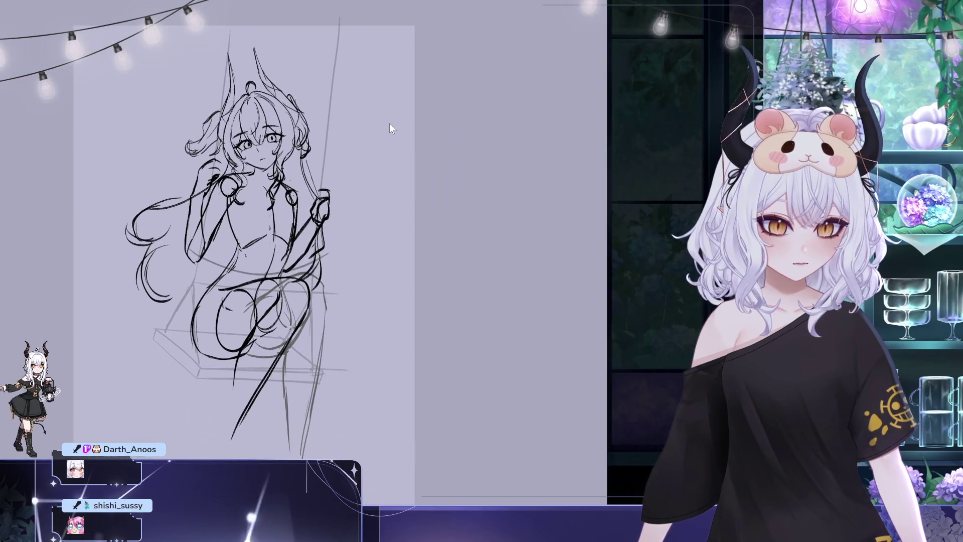
Shift the girl's eyes slightly lower with a couple of small transforms.
{"action": "key", "text": "ctrl+t"}
{"action": "left_click_drag", "start_coordinate": [274, 139], "coordinate": [276, 140]}
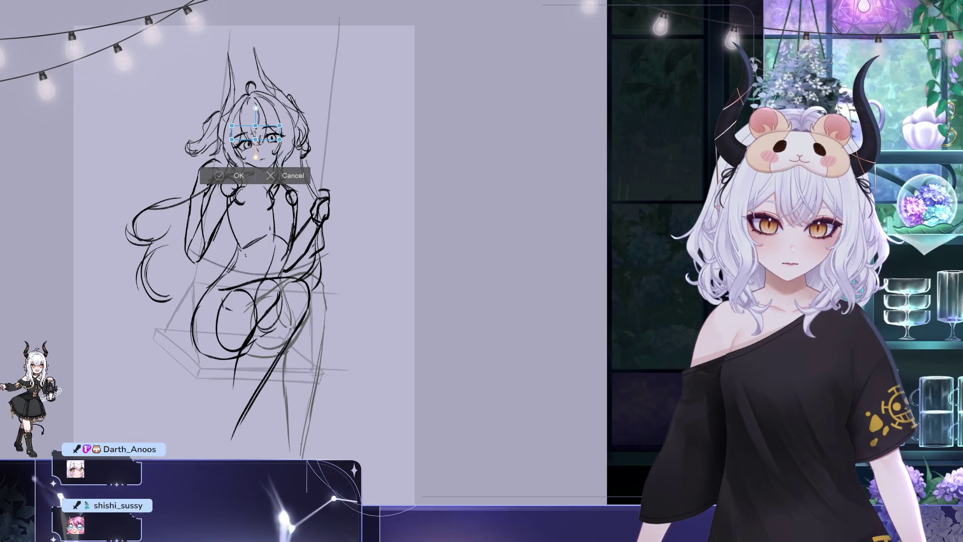
{"action": "key", "text": "Return"}
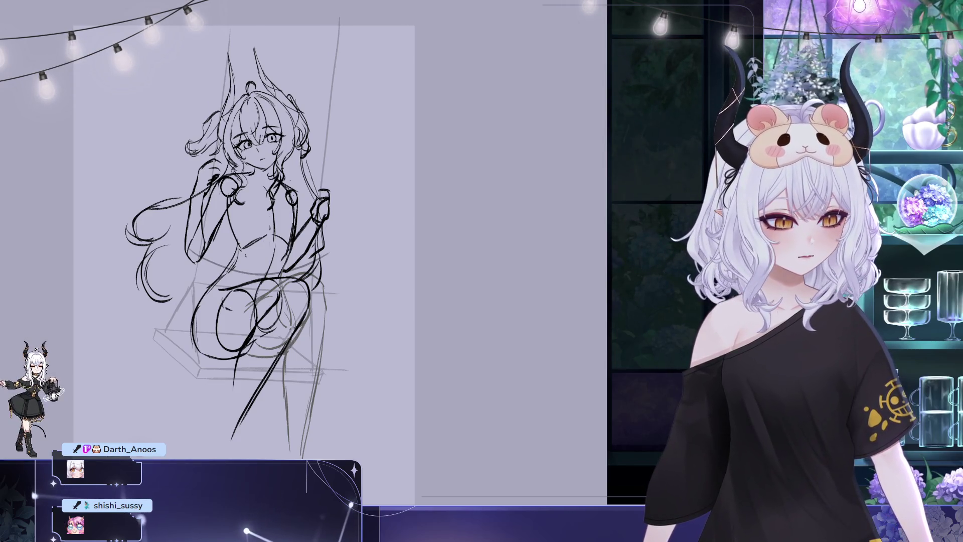
{"action": "key", "text": "ctrl+t"}
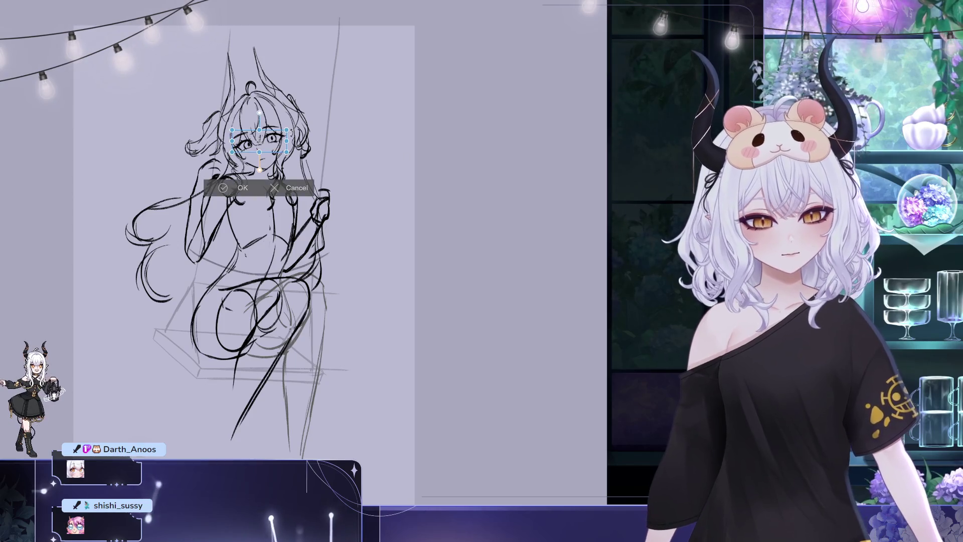
{"action": "left_click_drag", "start_coordinate": [277, 152], "coordinate": [277, 152]}
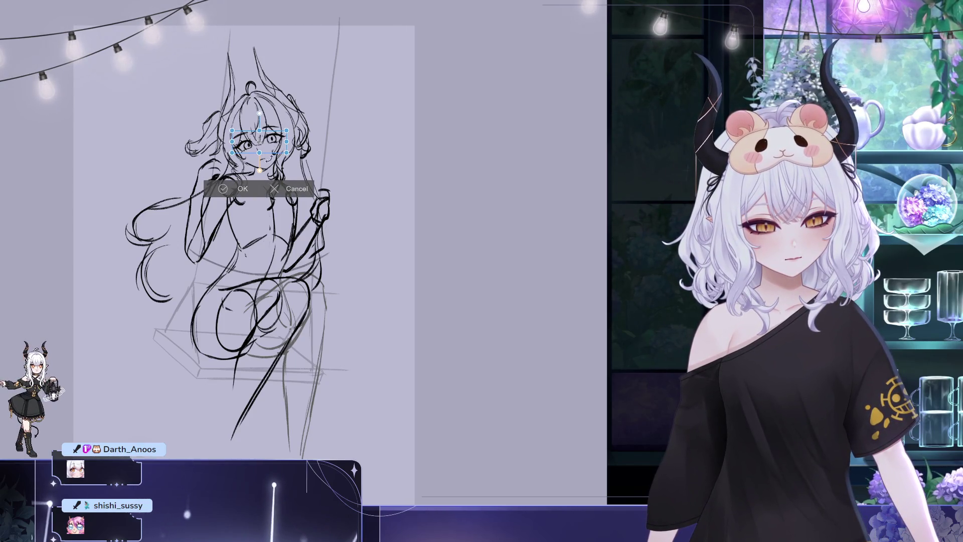
{"action": "key", "text": "Return"}
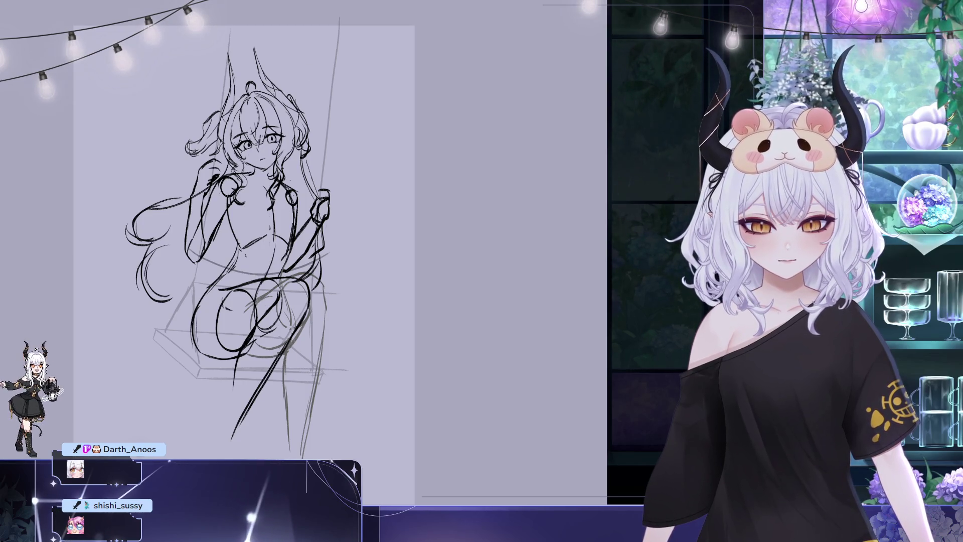
{"action": "key", "text": "ctrl+t"}
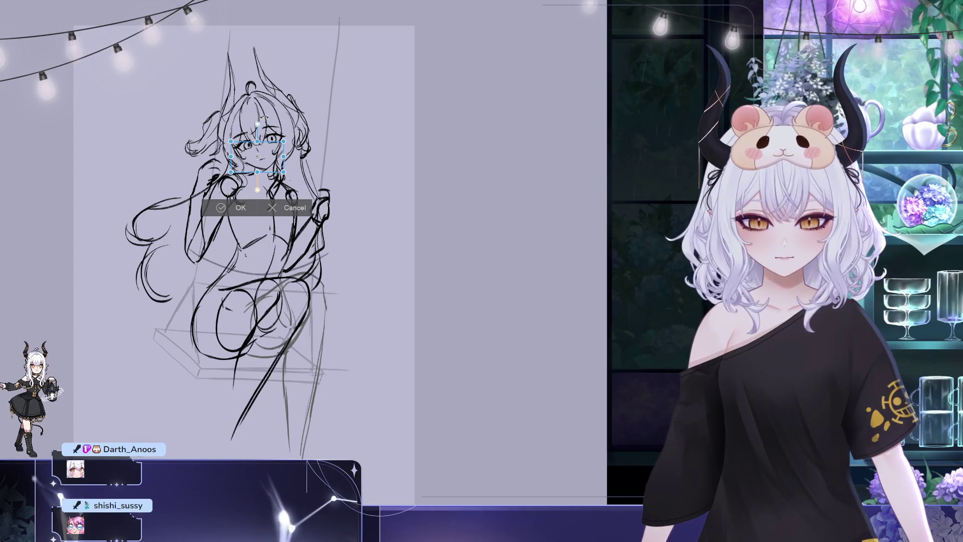
{"action": "key", "text": "Return"}
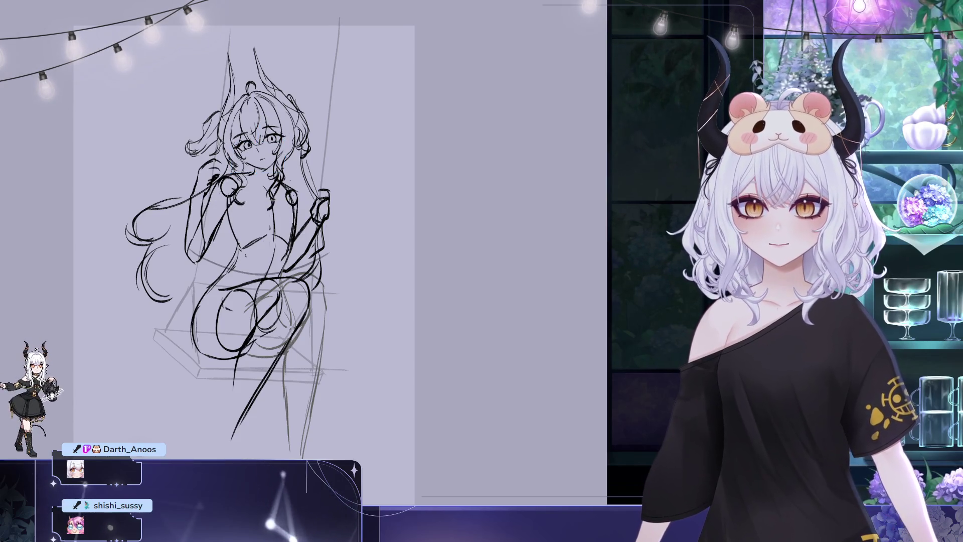
Select and transform the nose, then reselect the eyes for a final adjustment.
{"action": "left_click_drag", "start_coordinate": [252, 147], "coordinate": [254, 149]}
{"action": "key", "text": "ctrl+t"}
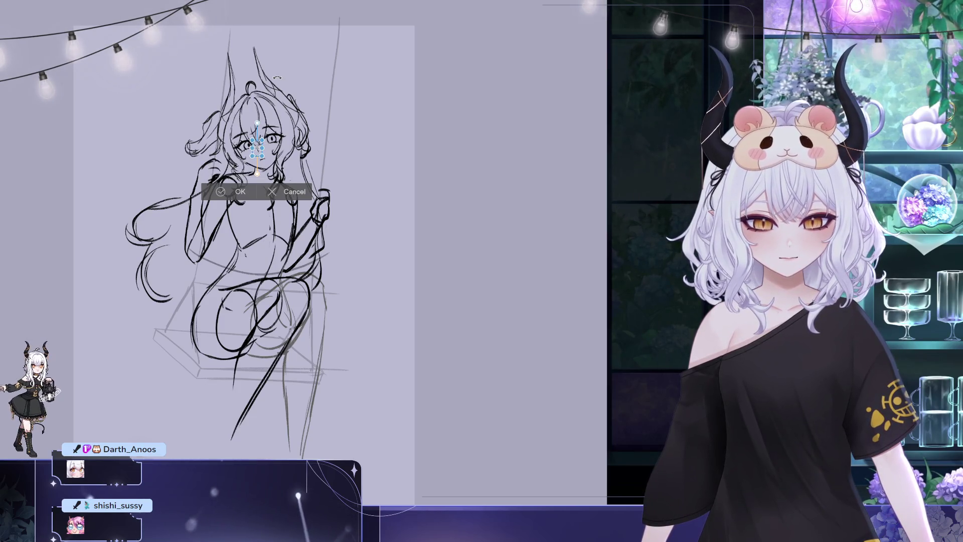
{"action": "left_click", "coordinate": [245, 186]}
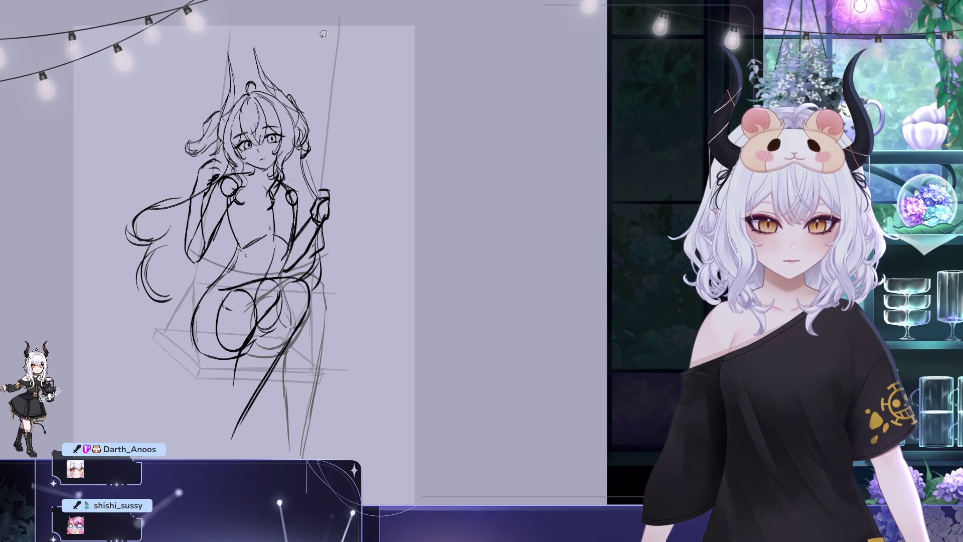
{"action": "left_click", "coordinate": [277, 119]}
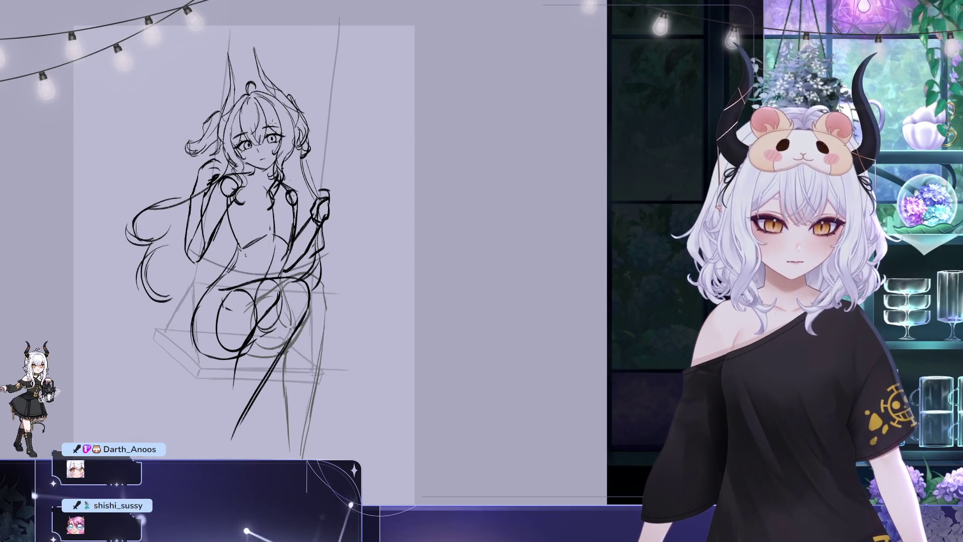
{"action": "left_click_drag", "start_coordinate": [249, 118], "coordinate": [272, 139]}
{"action": "key", "text": "ctrl+t"}
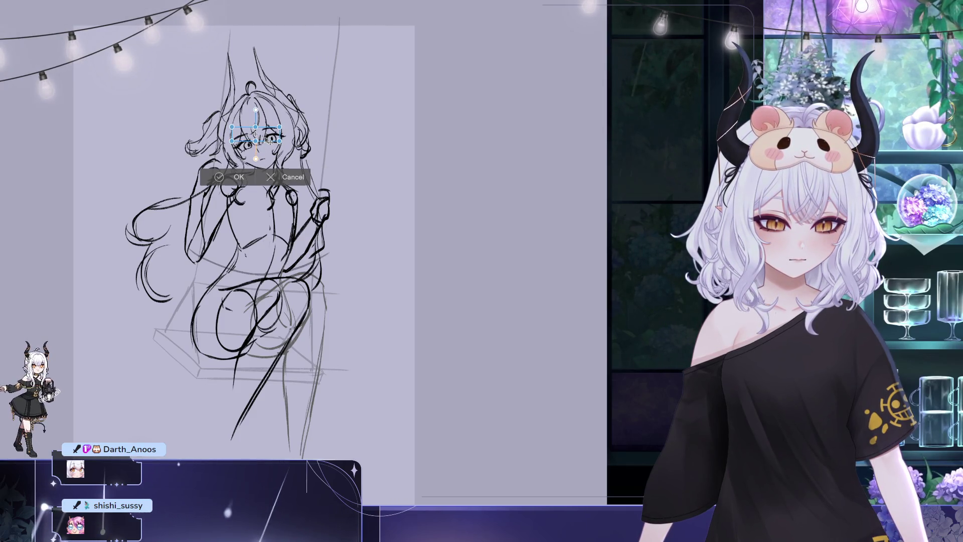
{"action": "key", "text": "Return"}
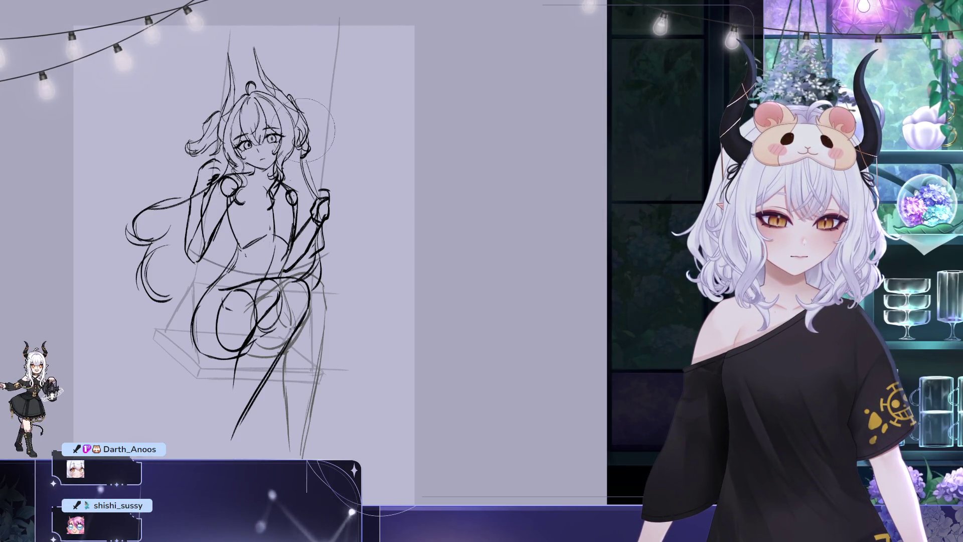
{"action": "left_click_drag", "start_coordinate": [277, 250], "coordinate": [265, 276]}
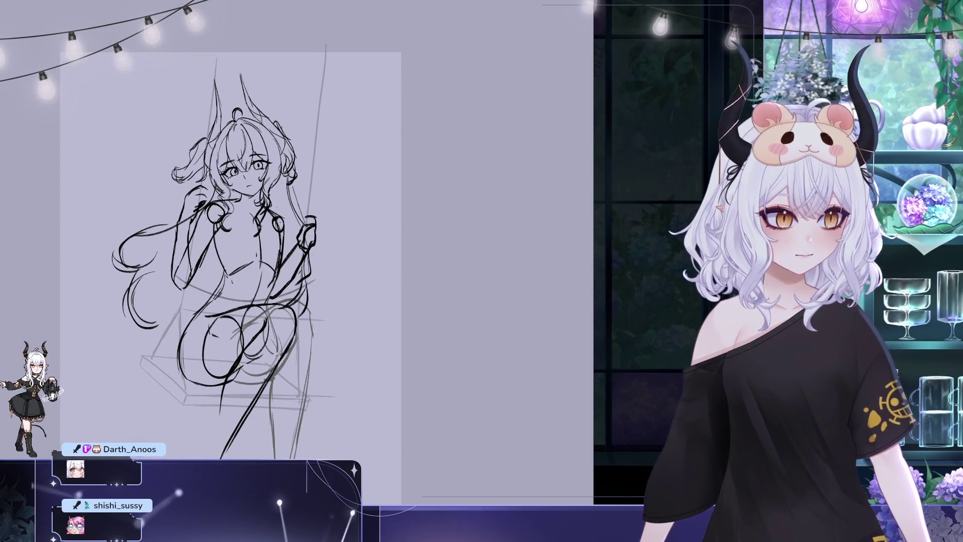
Unmirror the canvas view, recentre the sketch, and zoom in and back out.
{"action": "key", "text": "h"}
{"action": "mouse_move", "coordinate": [449, 109]}
{"action": "left_mouse_down"}
{"action": "mouse_move", "coordinate": [486, 161]}
{"action": "mouse_move", "coordinate": [602, 137]}
{"action": "left_mouse_up"}
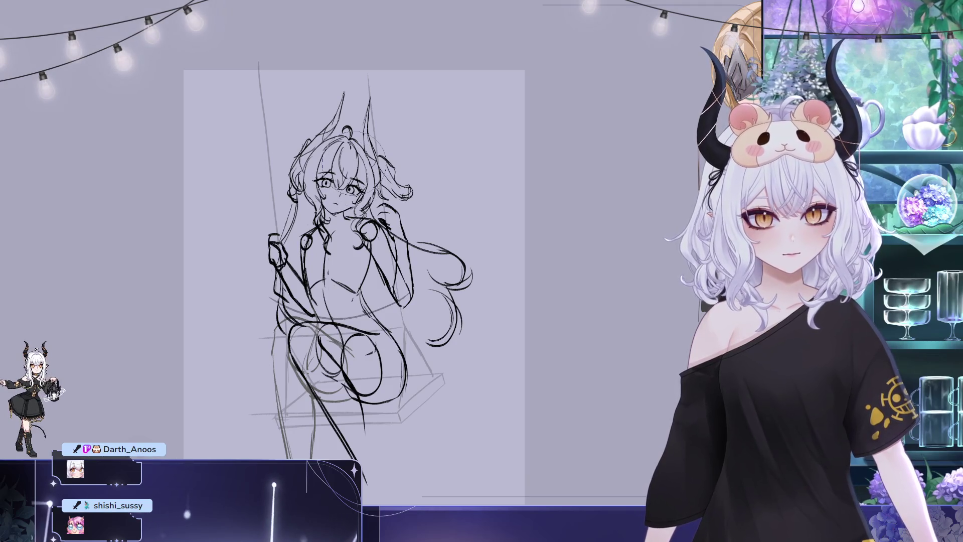
{"action": "scroll", "coordinate": [346, 181], "scroll_direction": "up", "scroll_amount": 3}
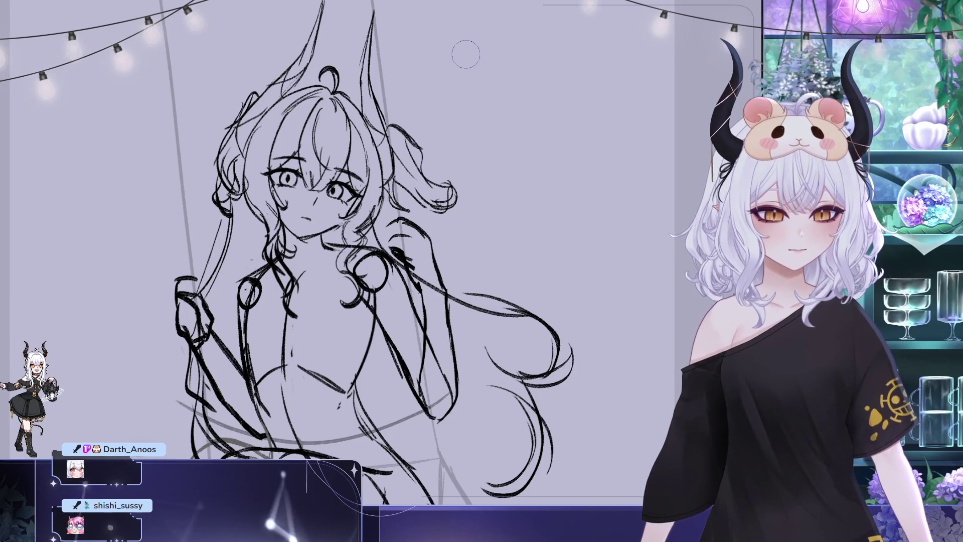
{"action": "scroll", "coordinate": [465, 55], "scroll_direction": "down", "scroll_amount": 2}
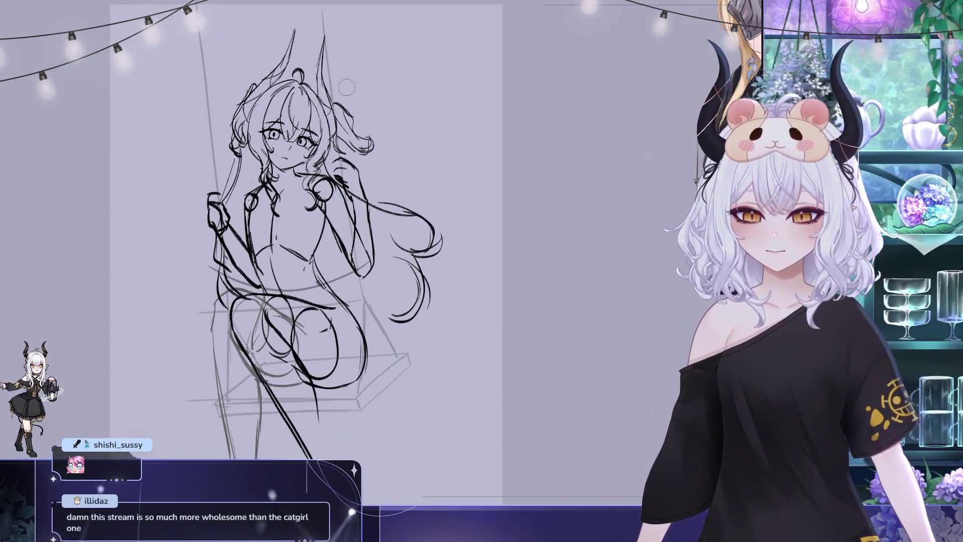
{"action": "mouse_move", "coordinate": [464, 226]}
{"action": "left_mouse_down"}
{"action": "mouse_move", "coordinate": [442, 245]}
{"action": "mouse_move", "coordinate": [388, 223]}
{"action": "mouse_move", "coordinate": [394, 235]}
{"action": "left_mouse_up"}
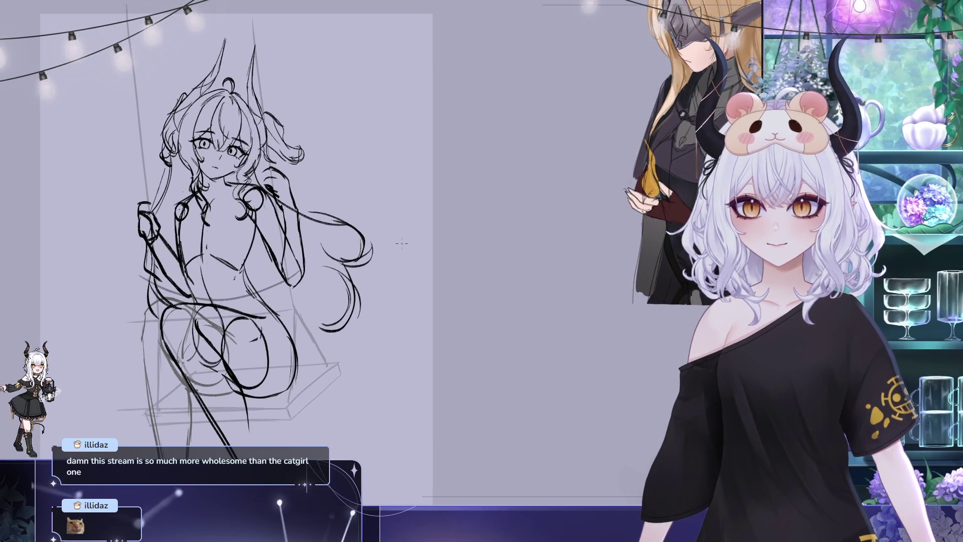
{"action": "scroll", "coordinate": [199, 134], "scroll_direction": "down", "scroll_amount": 2}
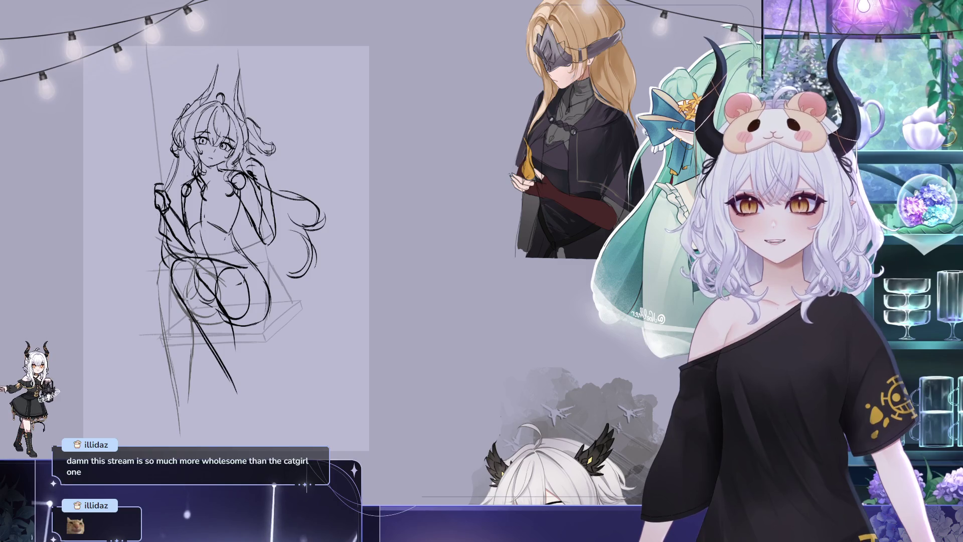
{"action": "mouse_move", "coordinate": [435, 227]}
{"action": "left_mouse_down"}
{"action": "mouse_move", "coordinate": [429, 246]}
{"action": "mouse_move", "coordinate": [423, 223]}
{"action": "left_mouse_up"}
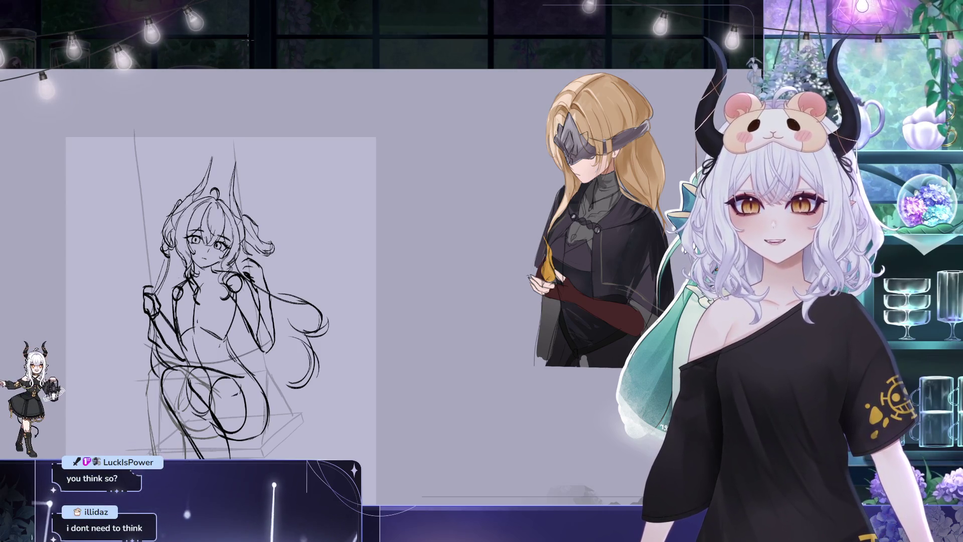
{"action": "left_click_drag", "start_coordinate": [464, 273], "coordinate": [544, 143]}
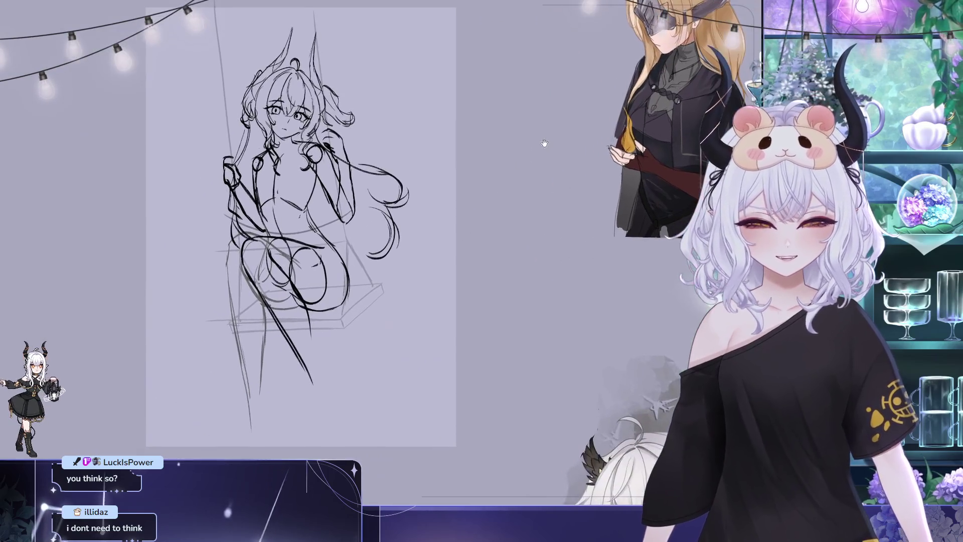
{"action": "left_click_drag", "start_coordinate": [512, 329], "coordinate": [518, 343]}
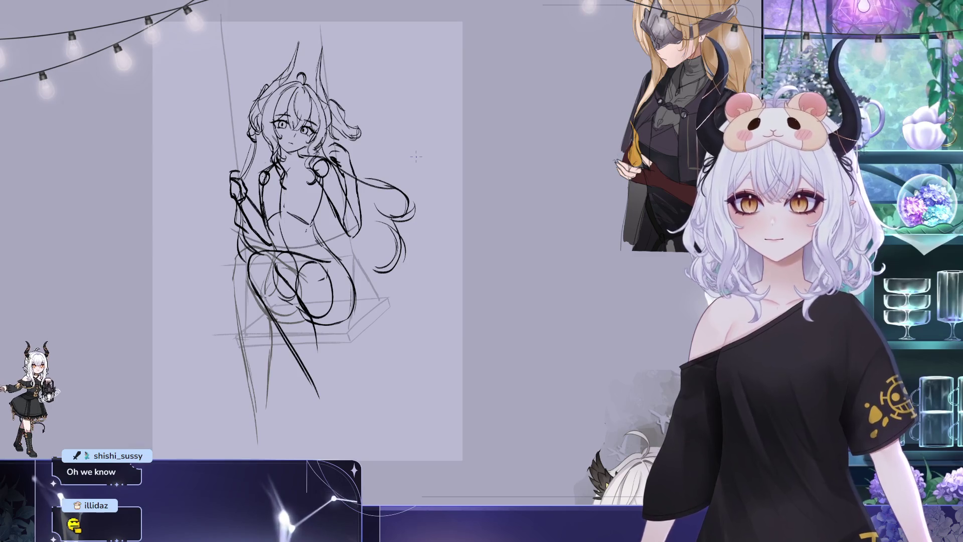
{"action": "key", "text": "ctrl+z"}
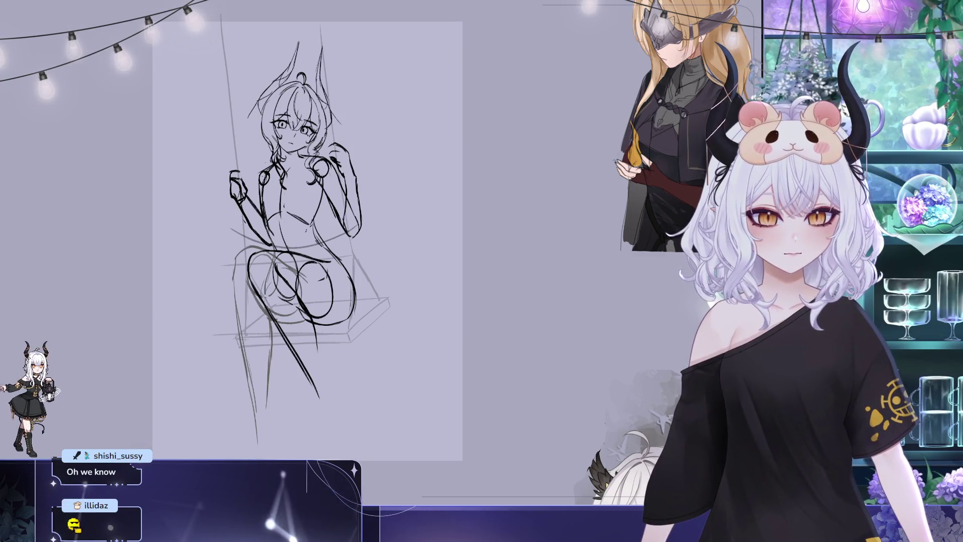
{"action": "key", "text": "ctrl+y"}
{"action": "key", "text": "ctrl+z"}
{"action": "key", "text": "ctrl+y"}
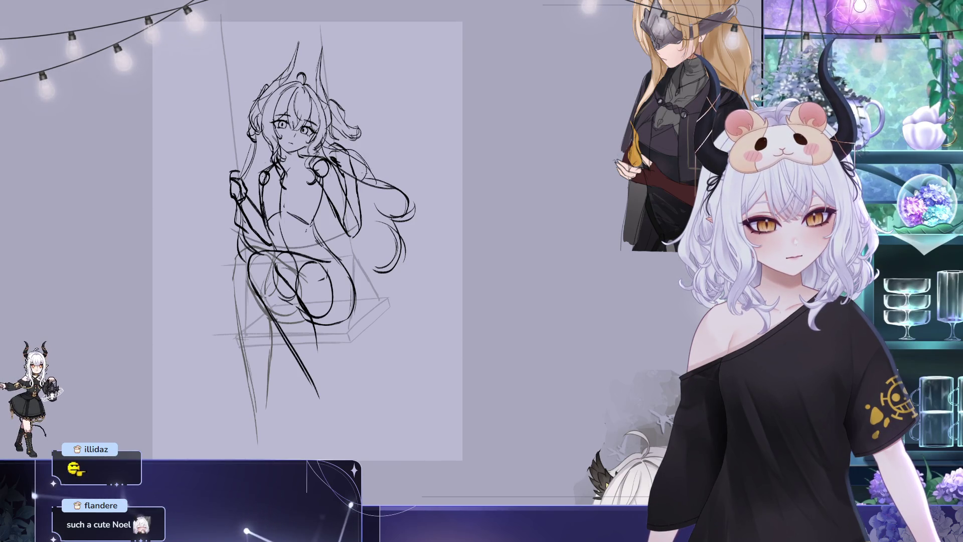
{"action": "mouse_move", "coordinate": [483, 297]}
{"action": "left_mouse_down"}
{"action": "mouse_move", "coordinate": [496, 301]}
{"action": "mouse_move", "coordinate": [496, 317]}
{"action": "left_mouse_up"}
Undo the last stroke and mirror the view, recentring the flipped sketch.
{"action": "key", "text": "ctrl+z"}
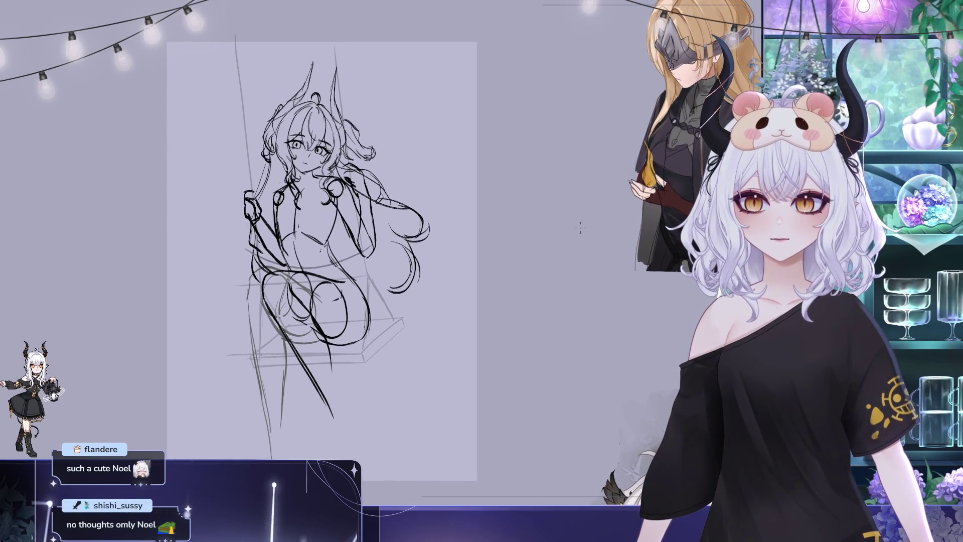
{"action": "key", "text": "m"}
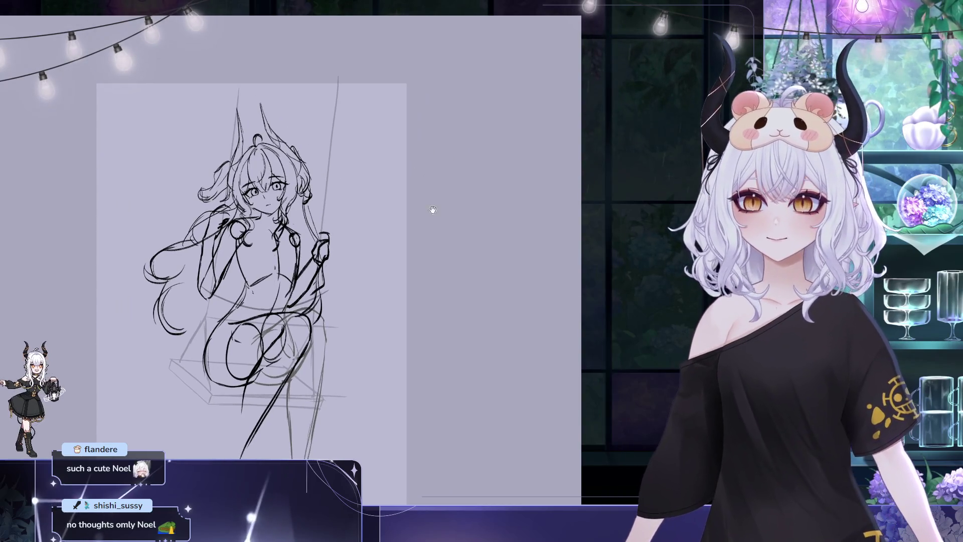
{"action": "left_click_drag", "start_coordinate": [455, 251], "coordinate": [541, 208]}
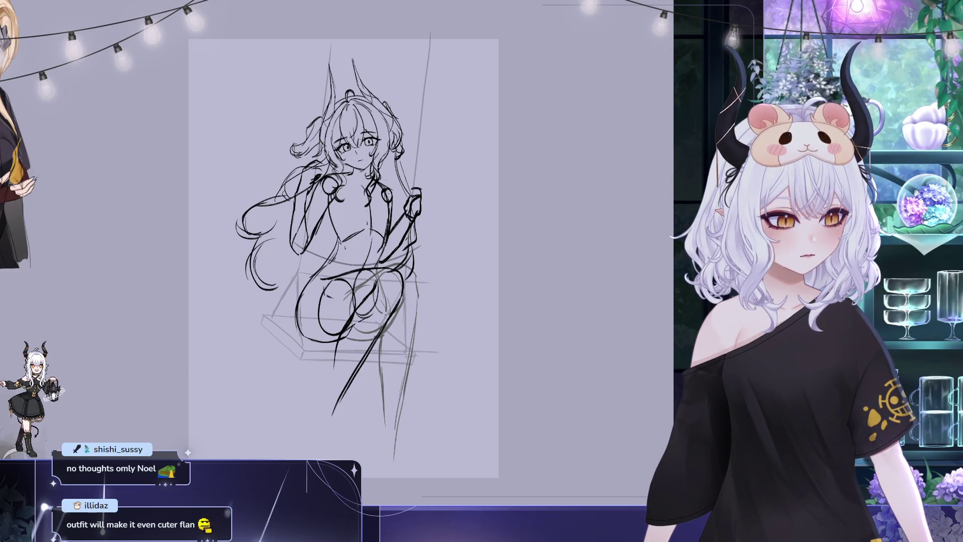
Toggle the head, hair and arm strokes off and on to compare, keeping them.
{"action": "key", "text": "Delete"}
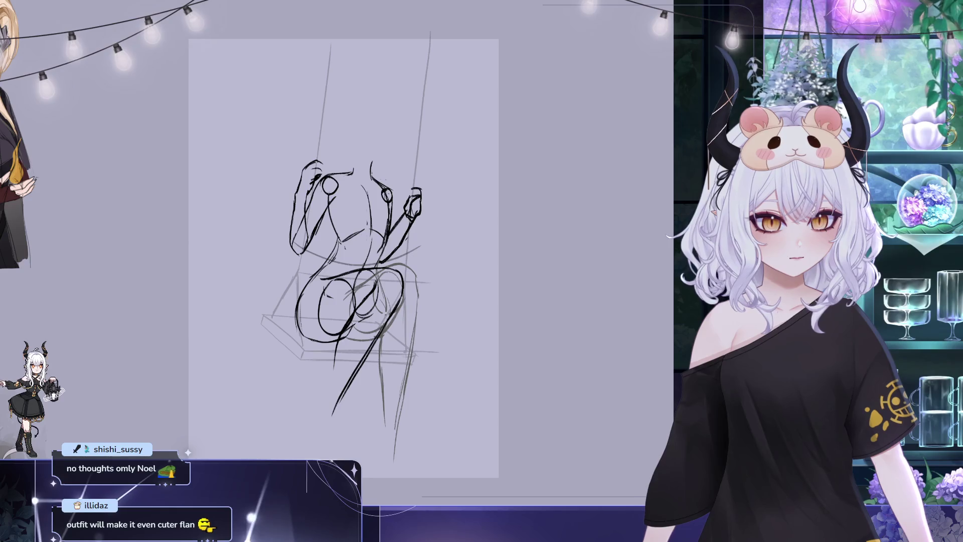
{"action": "key", "text": "ctrl+z"}
{"action": "key", "text": "ctrl+y"}
{"action": "key", "text": "ctrl+z"}
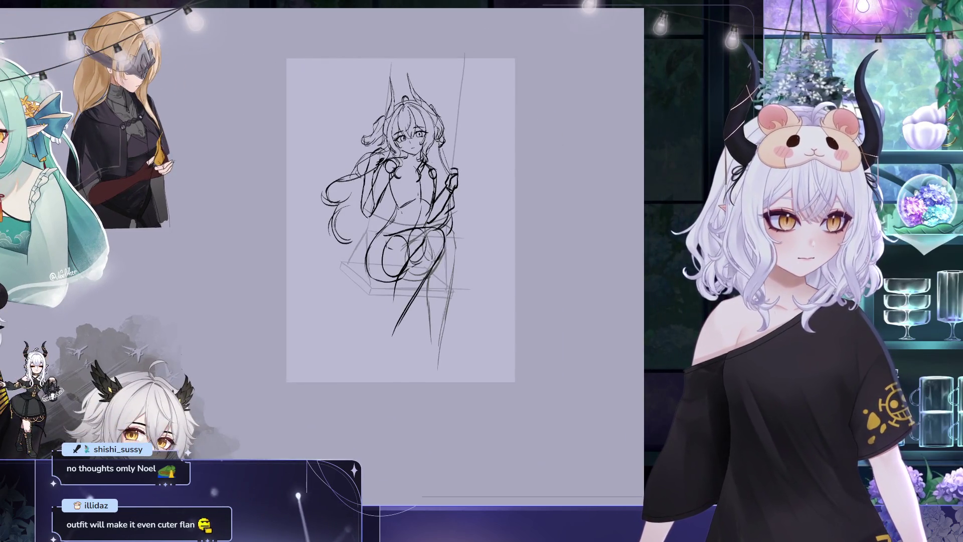
Flip the view horizontally and back to compare, then show the canvas grid.
{"action": "key", "text": "h"}
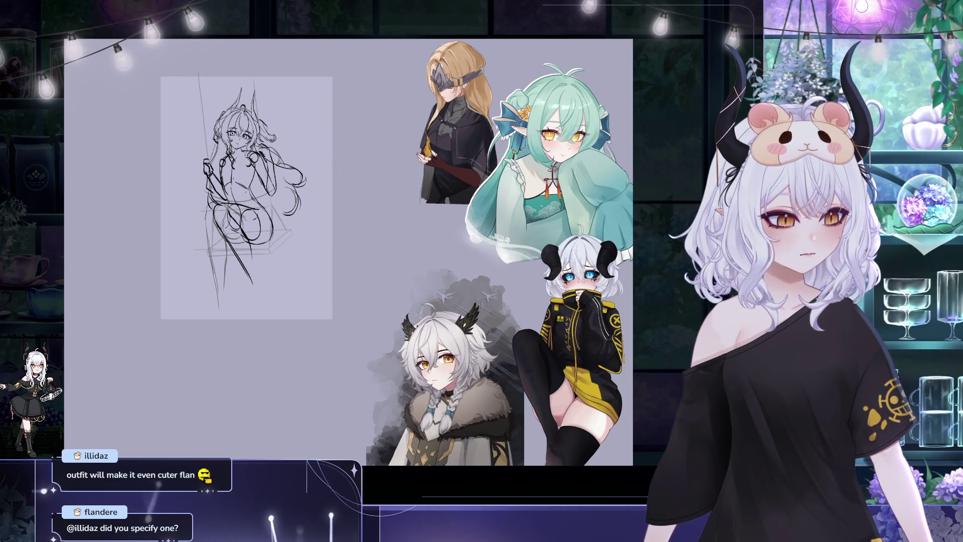
{"action": "key", "text": "h"}
{"action": "key", "text": "h"}
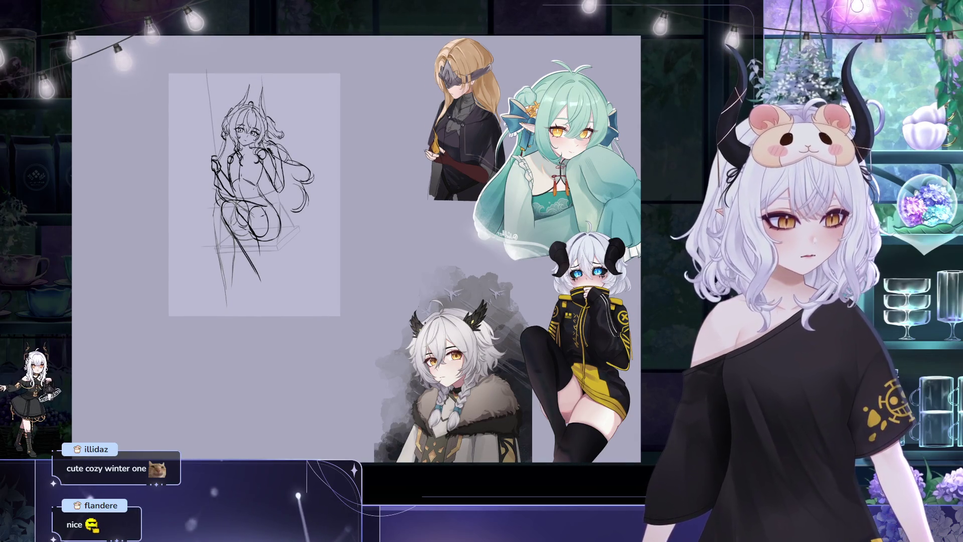
{"action": "key", "text": "ctrl+apostrophe"}
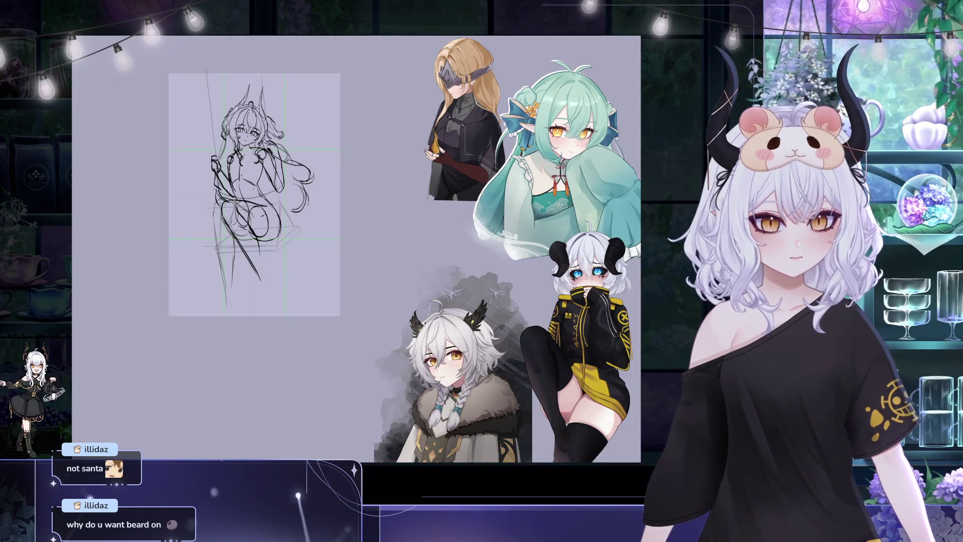
Scale the sketch layer up toward the lower left and reposition it on the canvas.
{"action": "key", "text": "ctrl+t"}
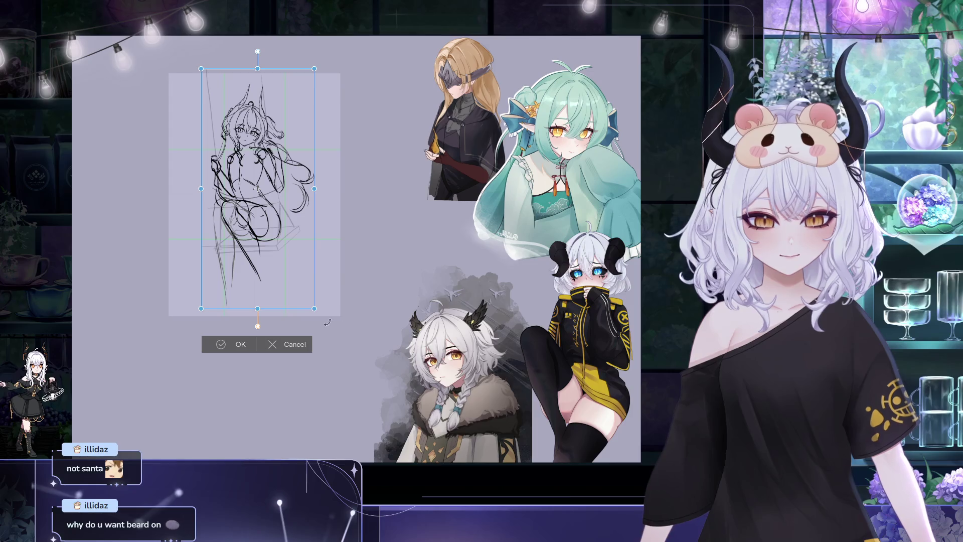
{"action": "mouse_move", "coordinate": [325, 239]}
{"action": "left_mouse_down"}
{"action": "mouse_move", "coordinate": [289, 281]}
{"action": "mouse_move", "coordinate": [317, 273]}
{"action": "left_mouse_up"}
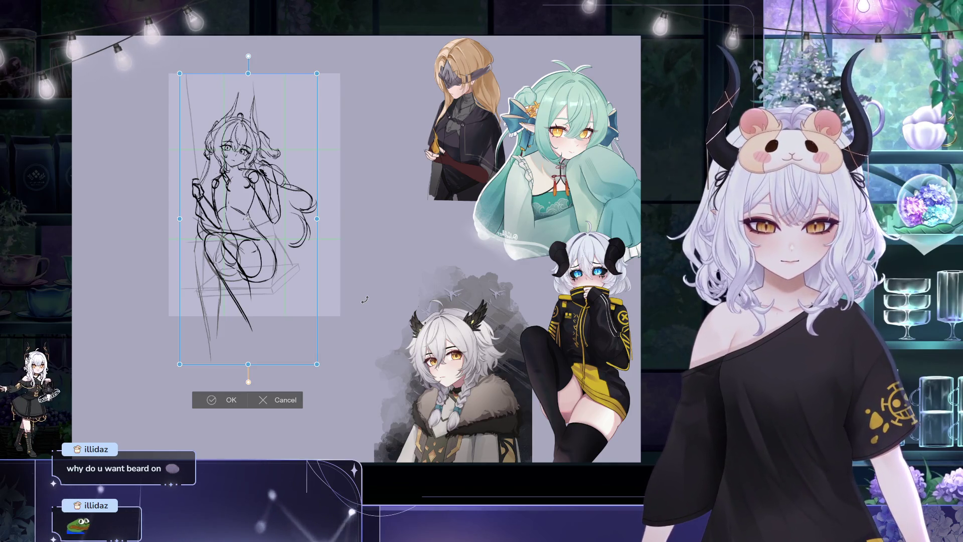
{"action": "left_click_drag", "start_coordinate": [292, 122], "coordinate": [289, 123]}
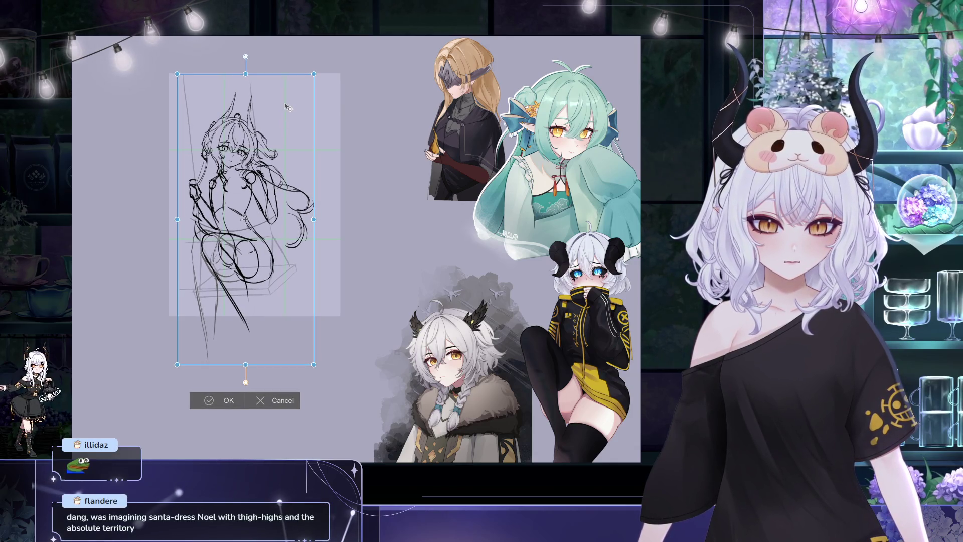
{"action": "mouse_move", "coordinate": [316, 110]}
{"action": "left_mouse_down"}
{"action": "mouse_move", "coordinate": [353, 124]}
{"action": "mouse_move", "coordinate": [316, 130]}
{"action": "left_mouse_up"}
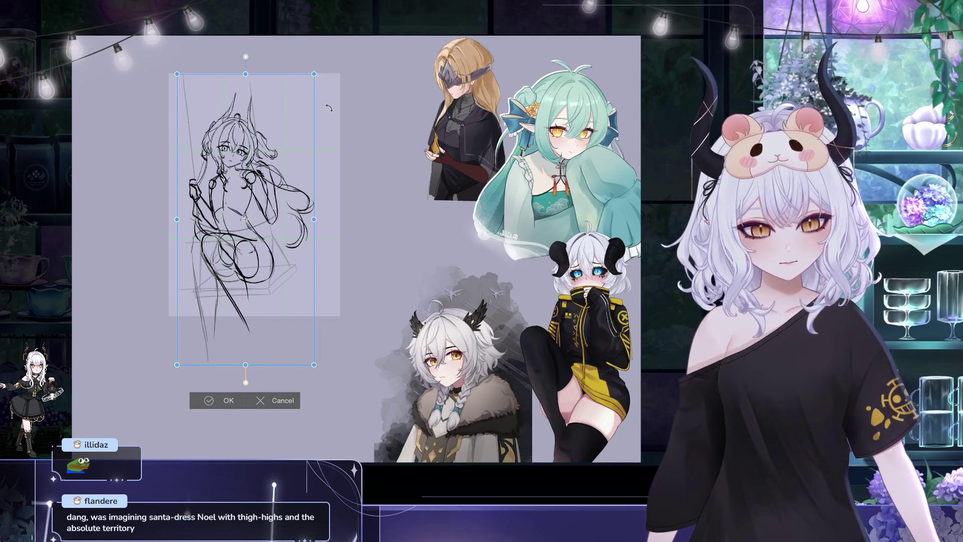
{"action": "left_click", "coordinate": [217, 406]}
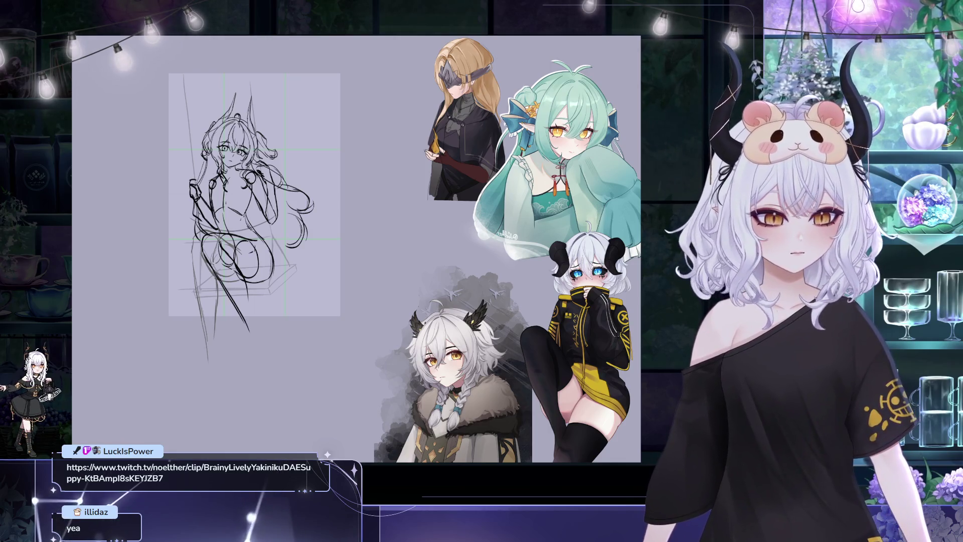
Hide and reshow the rough body and swing strokes to check the head lines, then hide them again.
{"action": "key", "text": "Delete"}
{"action": "key", "text": "ctrl+z"}
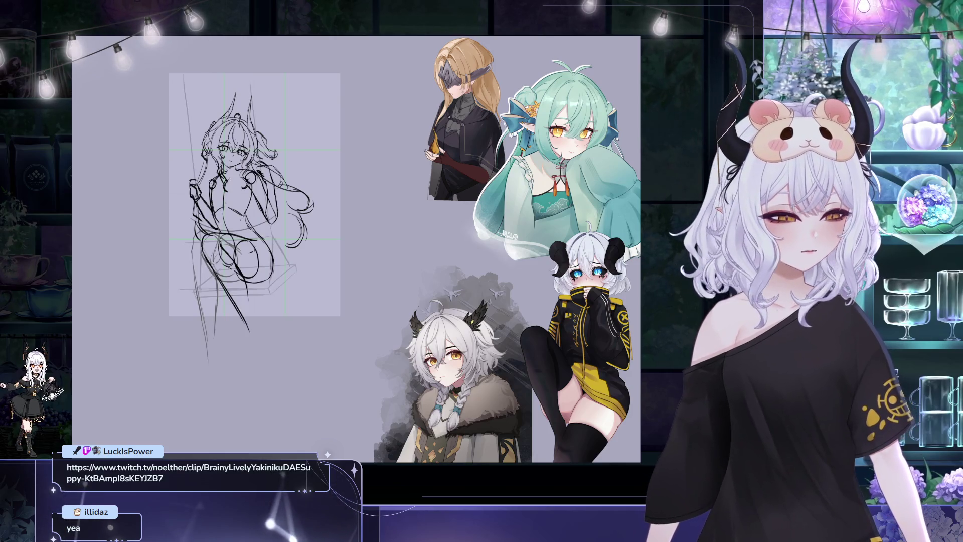
{"action": "key", "text": "Delete"}
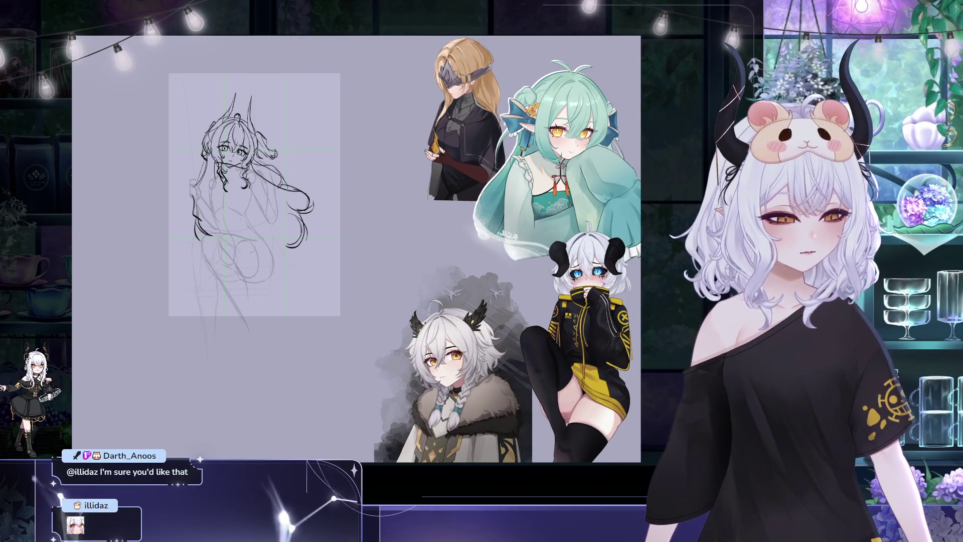
Undo the long flowing hair strokes, then redo them to keep them on the lineart.
{"action": "key", "text": "ctrl+z"}
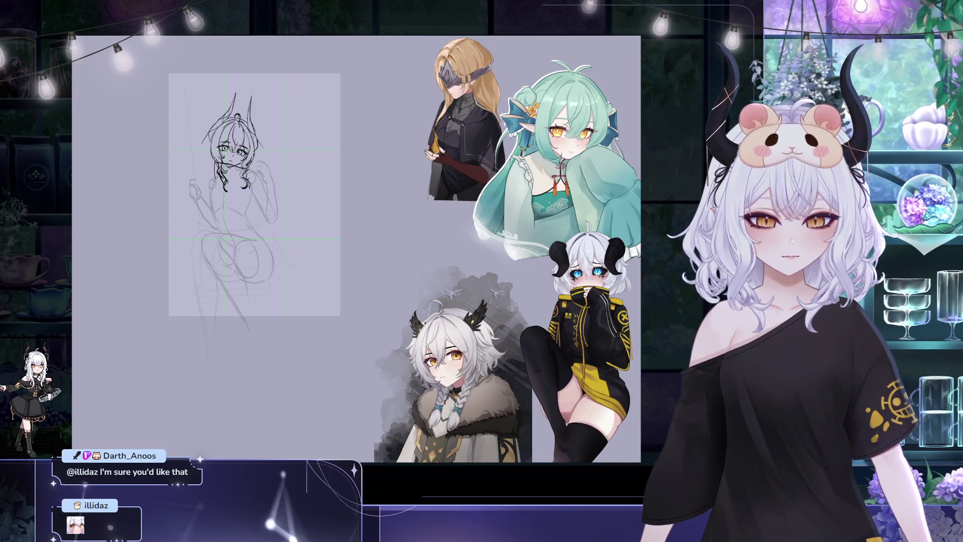
{"action": "key", "text": "ctrl+y"}
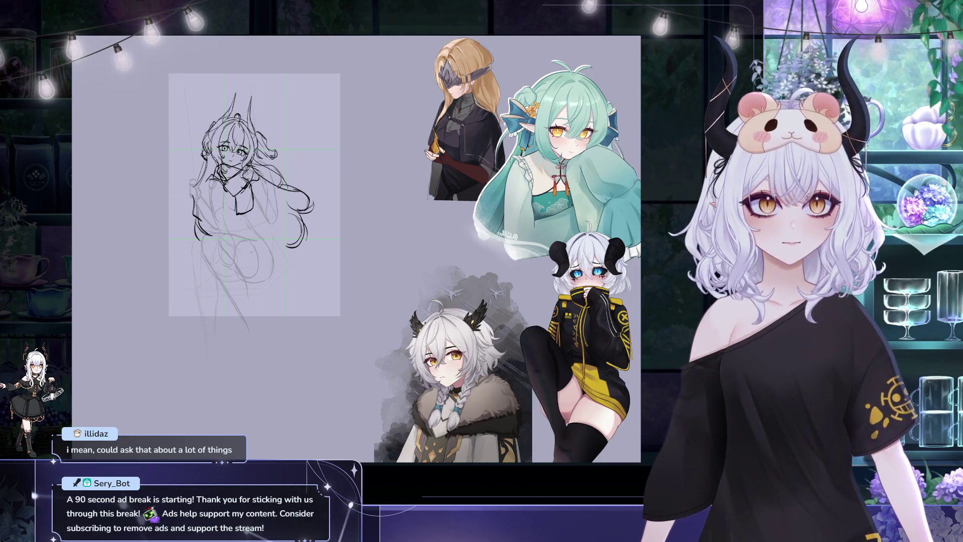
Ink the jacket torso and raised right arm outlines, shifting the canvas slightly right.
{"action": "left_click_drag", "start_coordinate": [258, 182], "coordinate": [275, 227]}
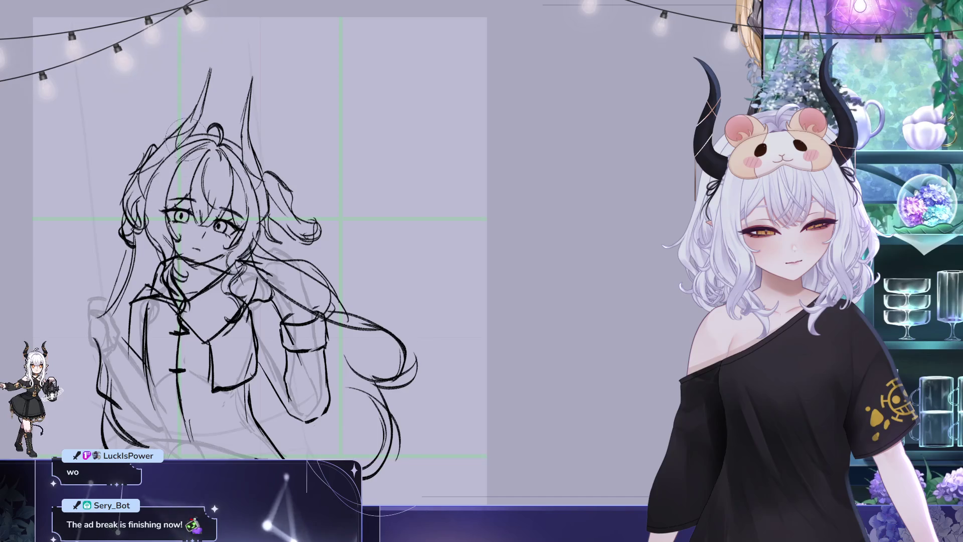
{"action": "left_click_drag", "start_coordinate": [372, 346], "coordinate": [382, 343]}
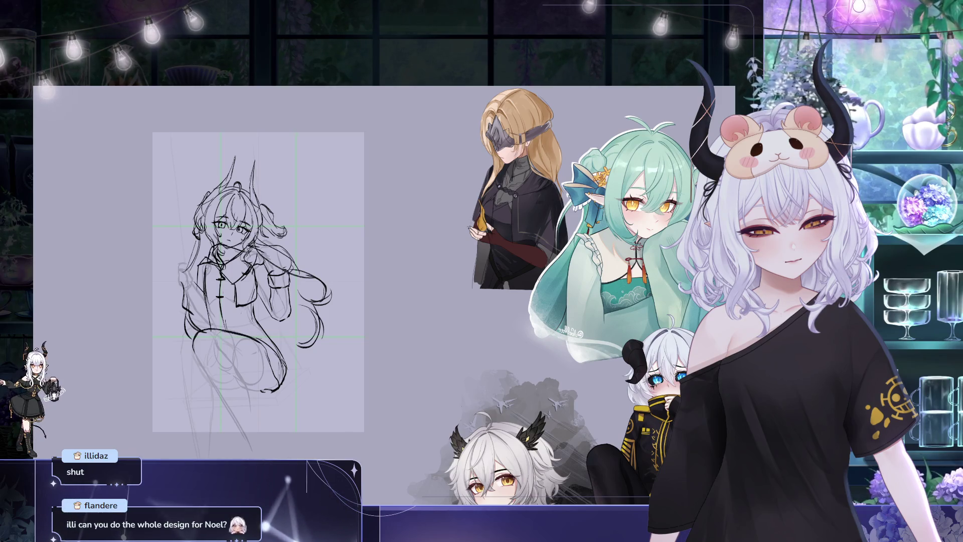
Bring the lower drawing into view and restore the swing seat and rope sketch lines.
{"action": "mouse_move", "coordinate": [394, 271]}
{"action": "left_mouse_down"}
{"action": "mouse_move", "coordinate": [439, 230]}
{"action": "mouse_move", "coordinate": [373, 150]}
{"action": "left_mouse_up"}
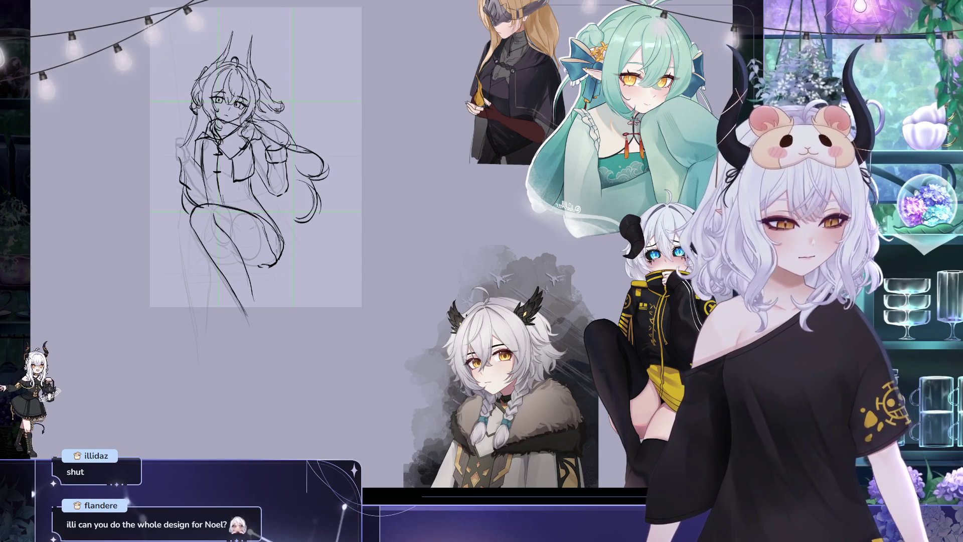
{"action": "key", "text": "ctrl+z"}
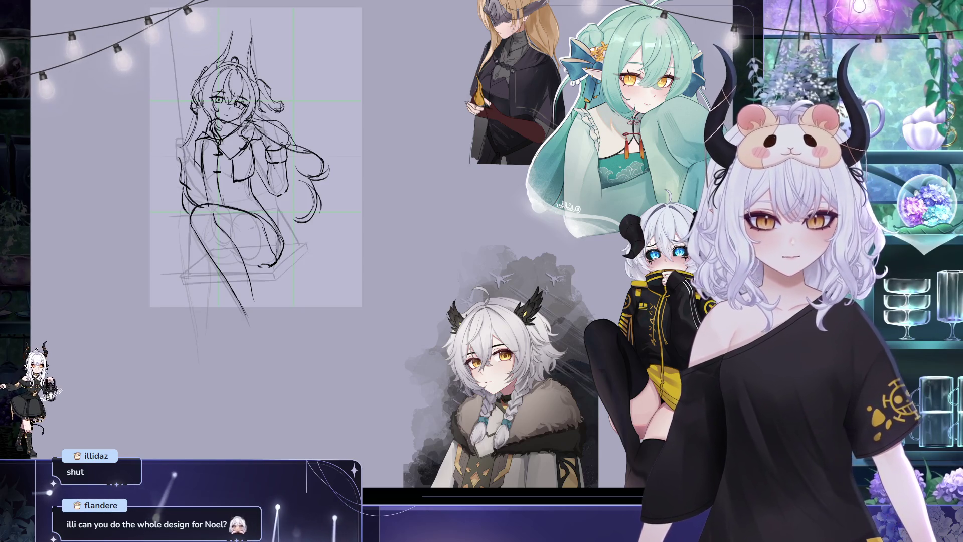
Remove the dark strokes from the swing seat and extend the right leg line downward.
{"action": "key", "text": "ctrl+z"}
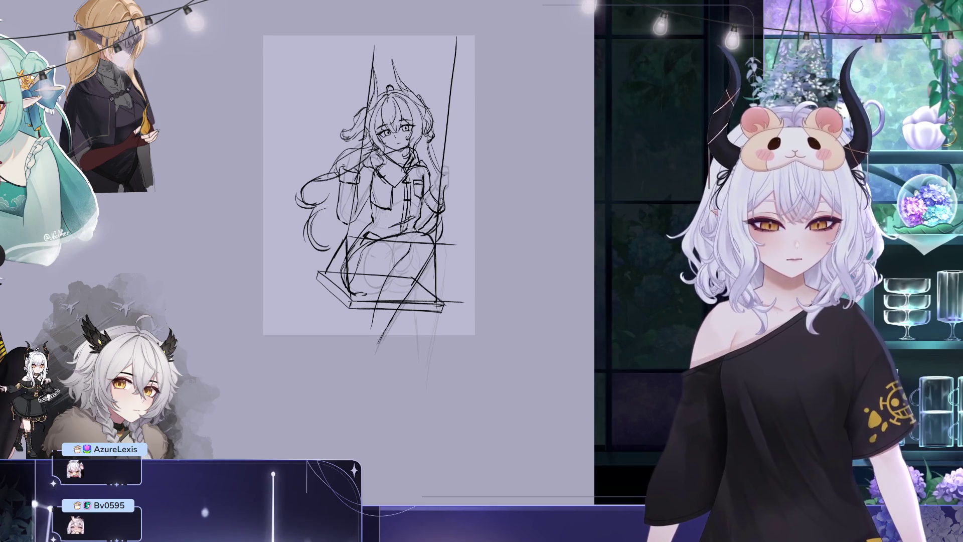
{"action": "key", "text": "ctrl+z"}
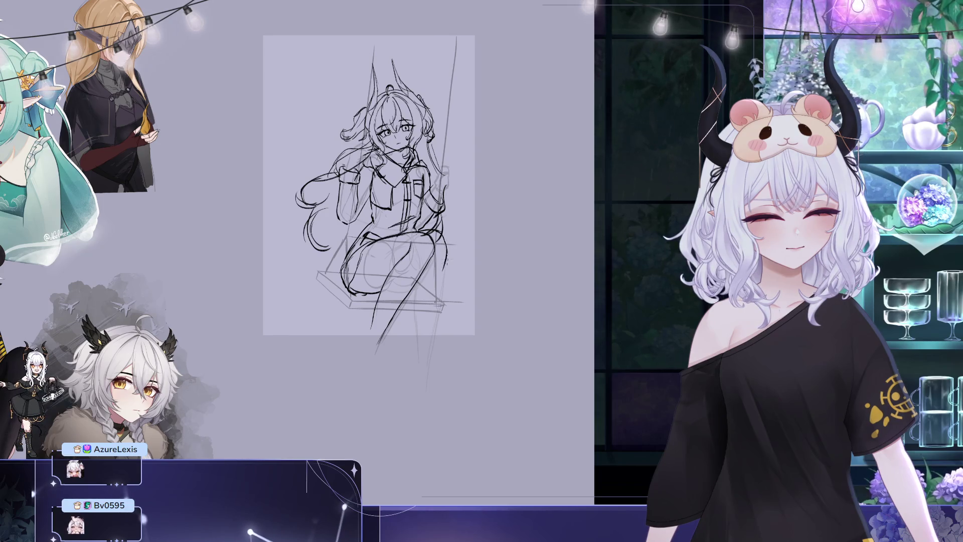
{"action": "left_click_drag", "start_coordinate": [446, 267], "coordinate": [434, 348]}
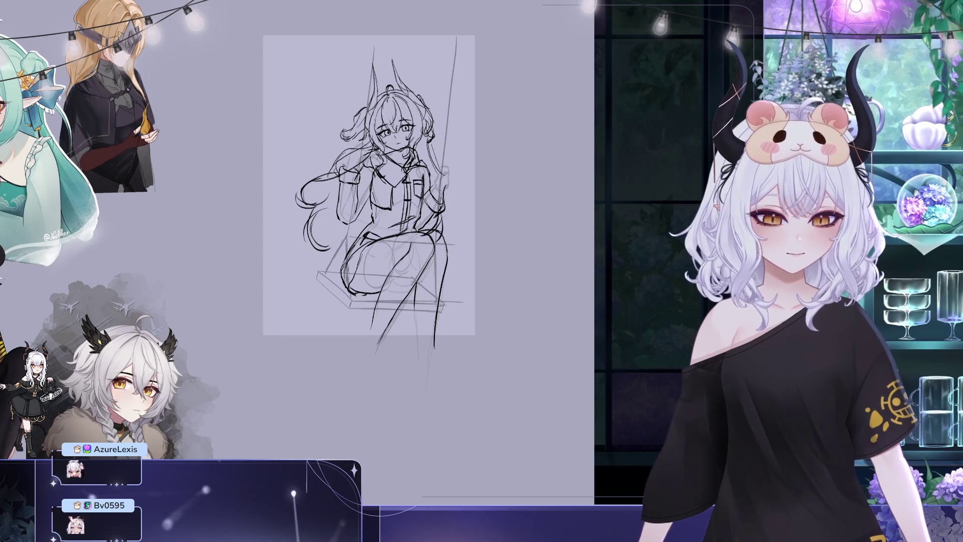
Mirror the canvas with H to check the lower-leg lineart.
{"action": "key", "text": "h"}
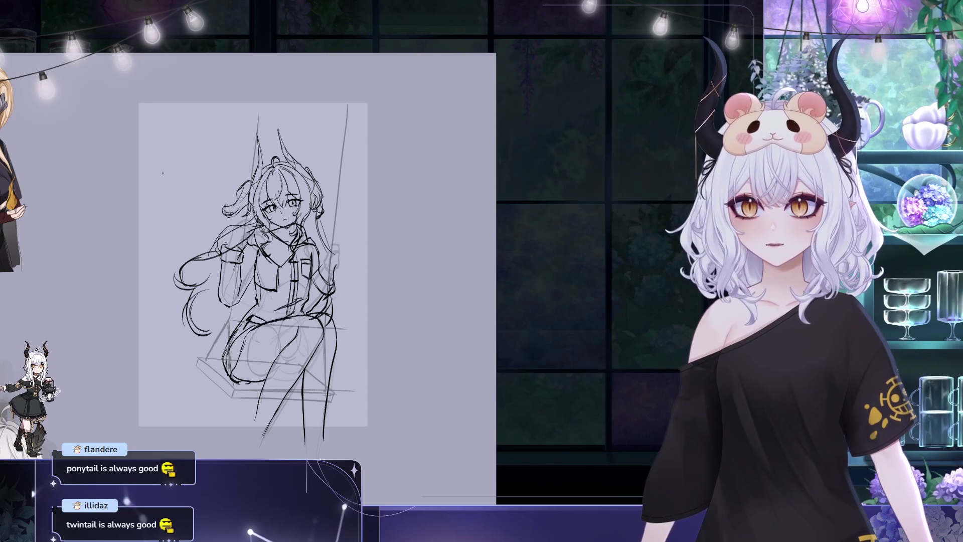
{"action": "scroll", "coordinate": [301, 250], "scroll_direction": "up", "scroll_amount": 2}
Zoom in on the sketch and flip the view horizontally with M to check proportions.
{"action": "left_click_drag", "start_coordinate": [311, 236], "coordinate": [370, 278]}
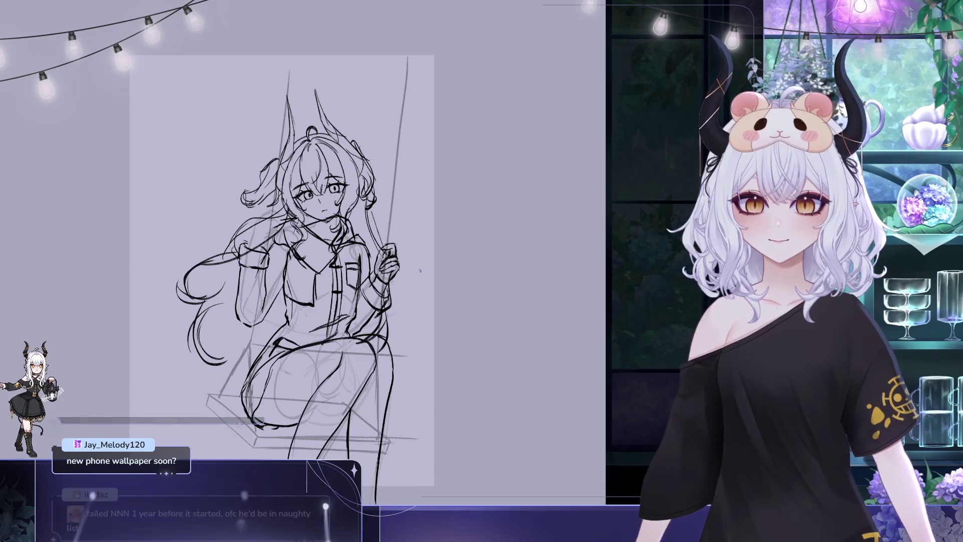
{"action": "key", "text": "m"}
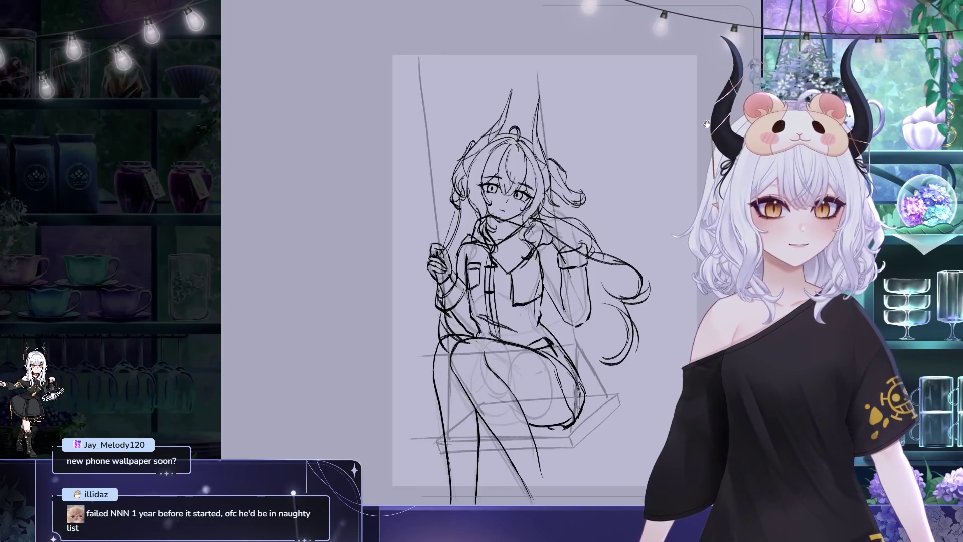
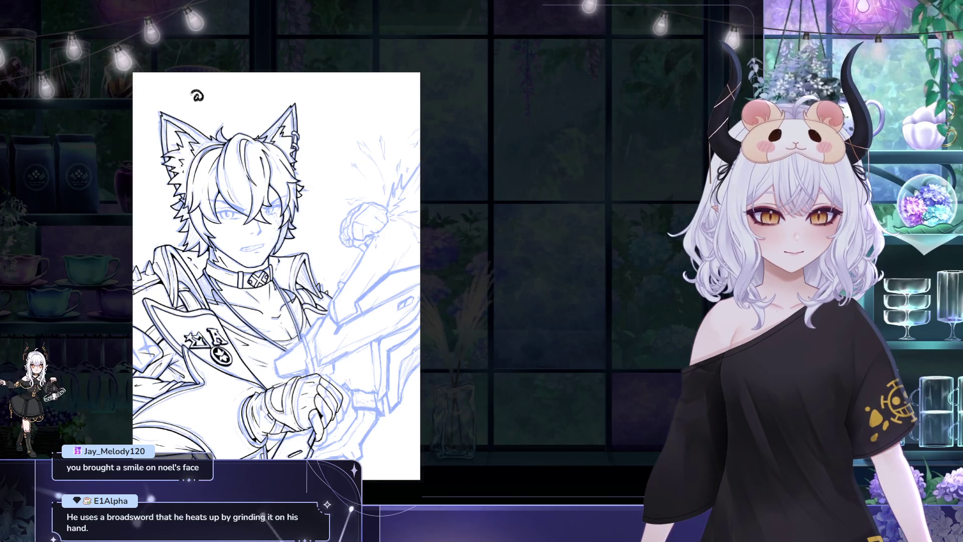
Sign the drawing, then enlarge the signature and set it in the top-right corner.
{"action": "mouse_move", "coordinate": [215, 88]}
{"action": "left_mouse_down"}
{"action": "mouse_move", "coordinate": [210, 104]}
{"action": "mouse_move", "coordinate": [264, 99]}
{"action": "left_mouse_up"}
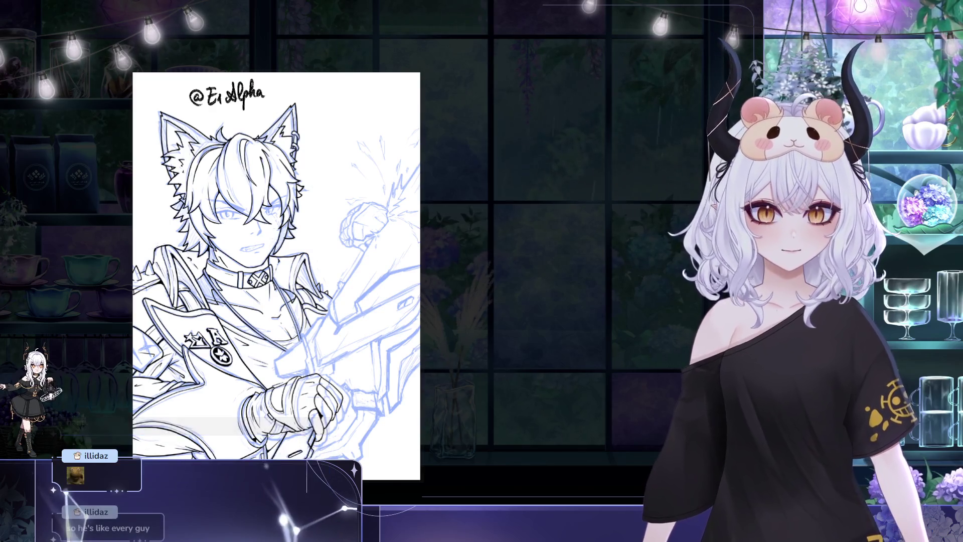
{"action": "key", "text": "ctrl+t"}
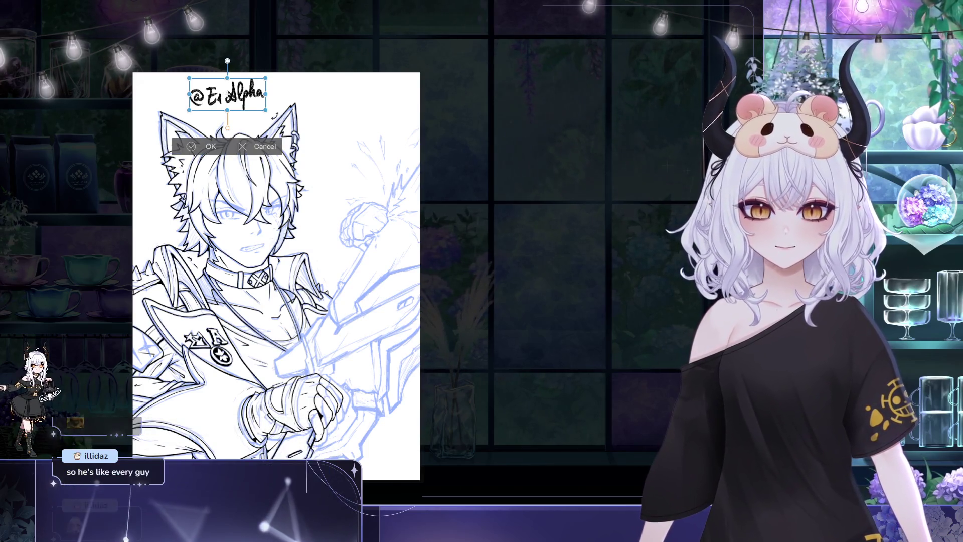
{"action": "left_click_drag", "start_coordinate": [266, 110], "coordinate": [395, 111]}
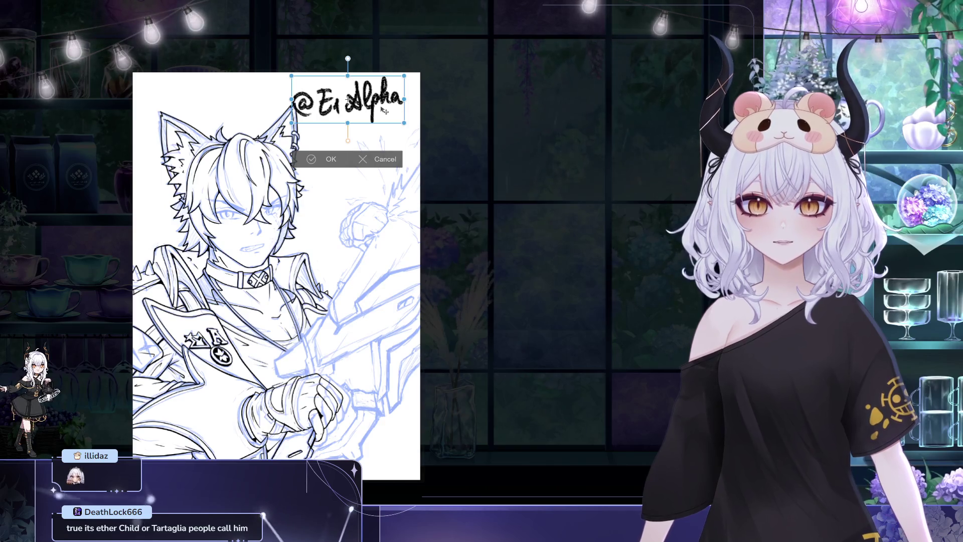
{"action": "left_click", "coordinate": [331, 159]}
{"action": "left_click_drag", "start_coordinate": [397, 127], "coordinate": [406, 128]}
{"action": "left_click", "coordinate": [341, 163]}
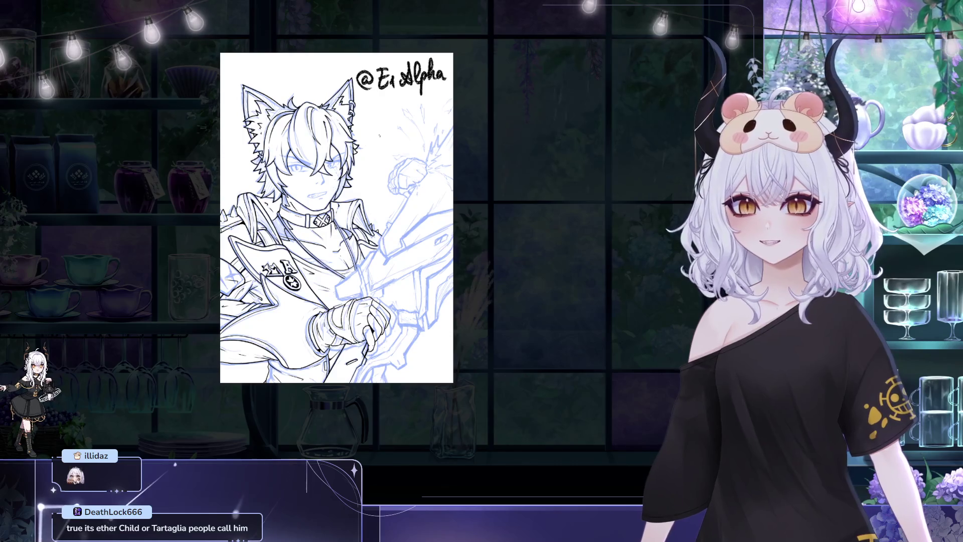
{"action": "key", "text": "h"}
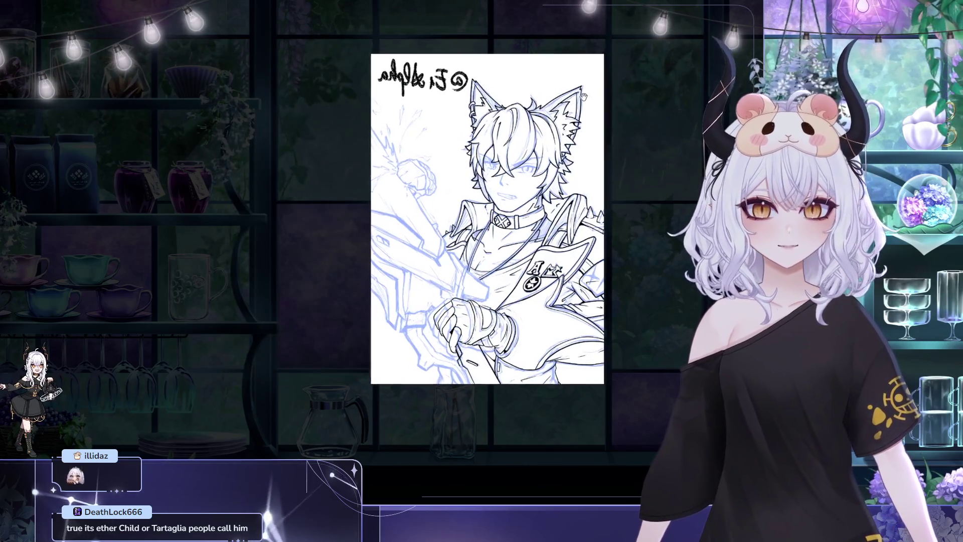
{"action": "key", "text": "h"}
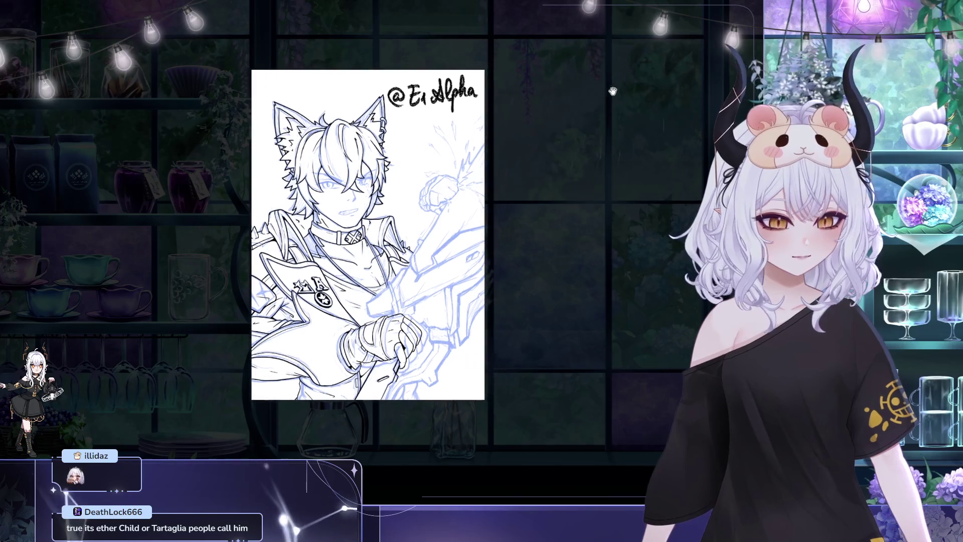
{"action": "scroll", "coordinate": [343, 124], "scroll_direction": "up", "scroll_amount": 3}
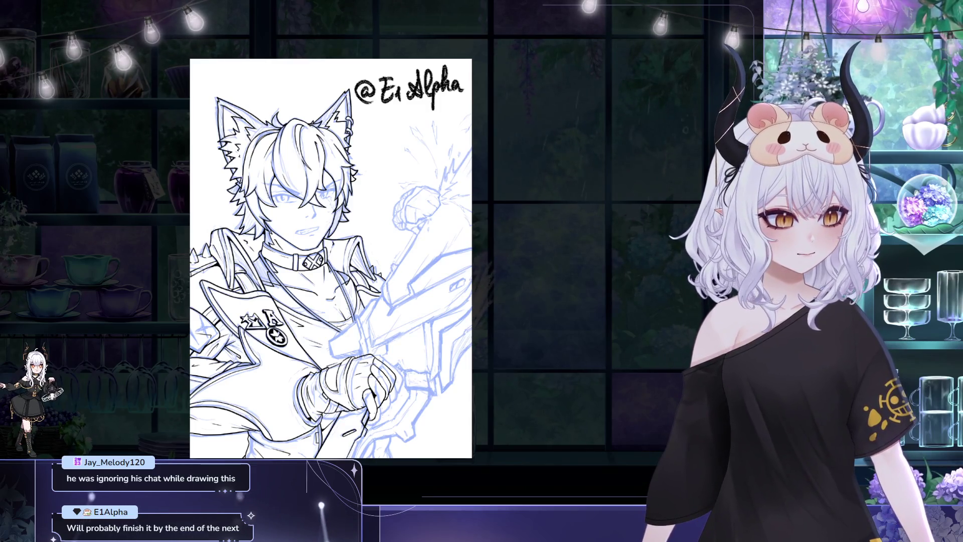
Scroll and pan across the reference board to bring up the swing sketch.
{"action": "scroll", "coordinate": [508, 169], "scroll_direction": "down", "scroll_amount": 1}
{"action": "mouse_move", "coordinate": [554, 169]}
{"action": "left_mouse_down"}
{"action": "mouse_move", "coordinate": [507, 169]}
{"action": "mouse_move", "coordinate": [497, 159]}
{"action": "left_mouse_up"}
{"action": "scroll", "coordinate": [507, 169], "scroll_direction": "up", "scroll_amount": 2}
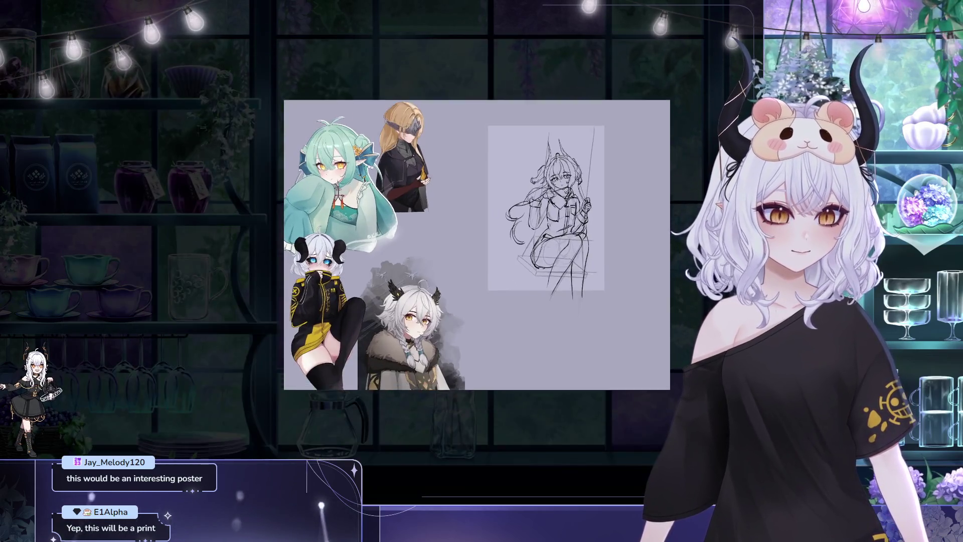
Zoom in and pan until the horned girl's swing sketch fills the workspace.
{"action": "scroll", "coordinate": [645, 173], "scroll_direction": "up", "scroll_amount": 2}
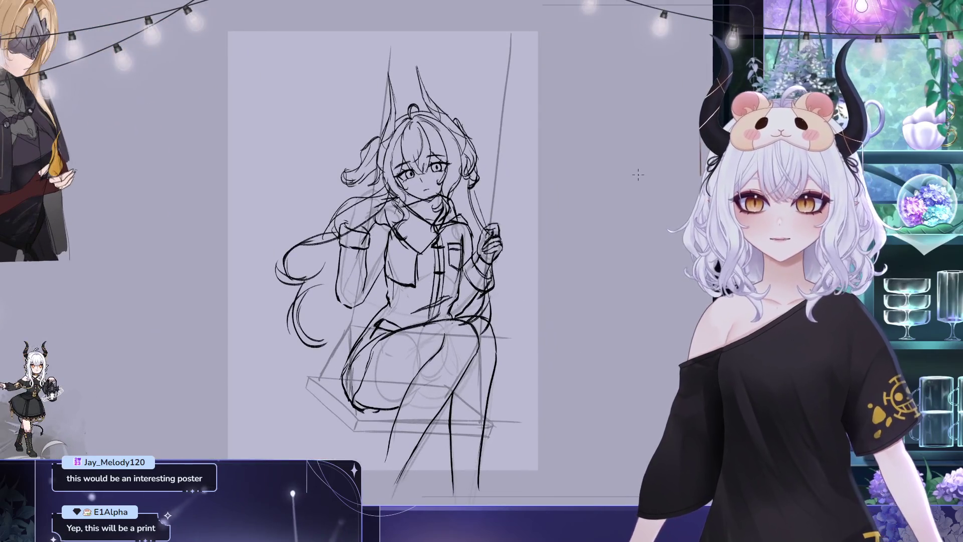
{"action": "scroll", "coordinate": [616, 187], "scroll_direction": "up", "scroll_amount": 1}
{"action": "scroll", "coordinate": [607, 187], "scroll_direction": "down", "scroll_amount": 1}
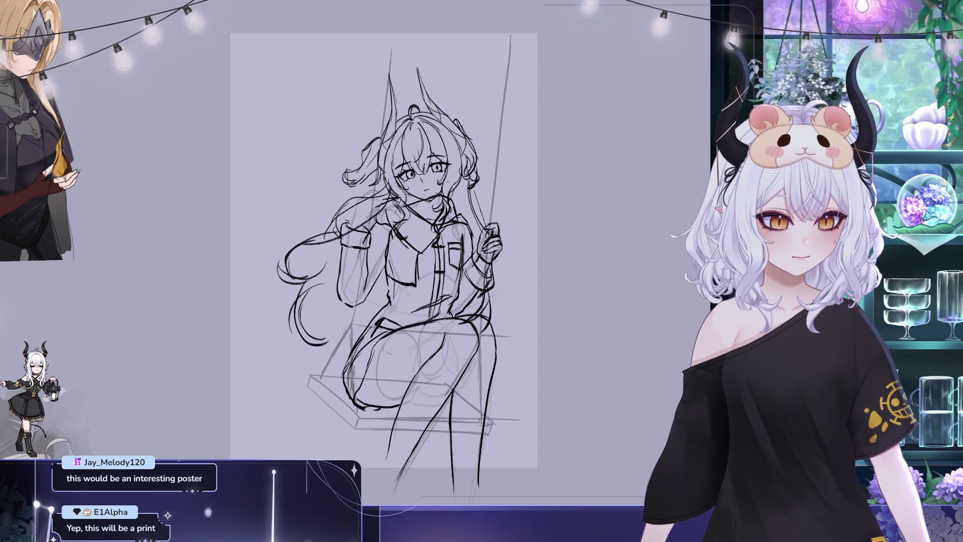
{"action": "left_click_drag", "start_coordinate": [513, 185], "coordinate": [483, 193]}
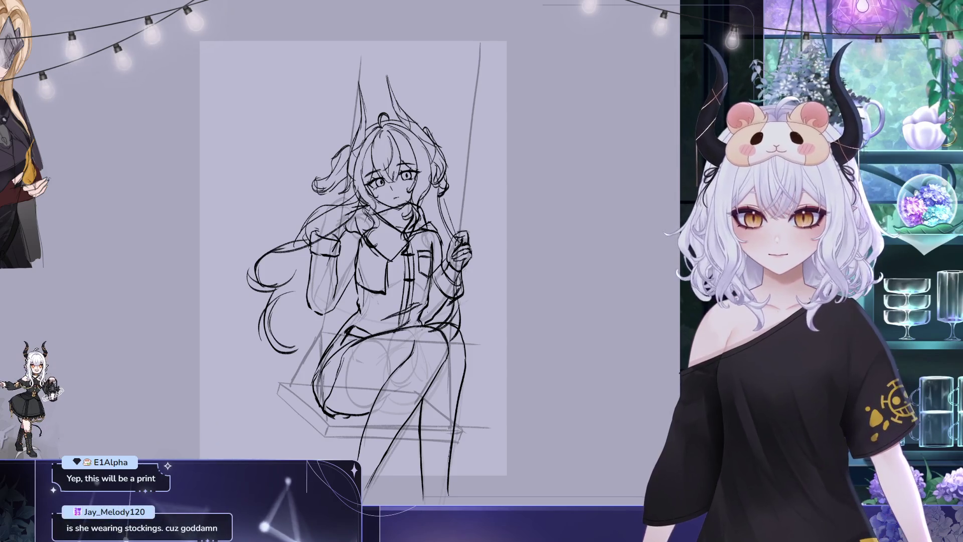
{"action": "left_click_drag", "start_coordinate": [422, 149], "coordinate": [346, 109]}
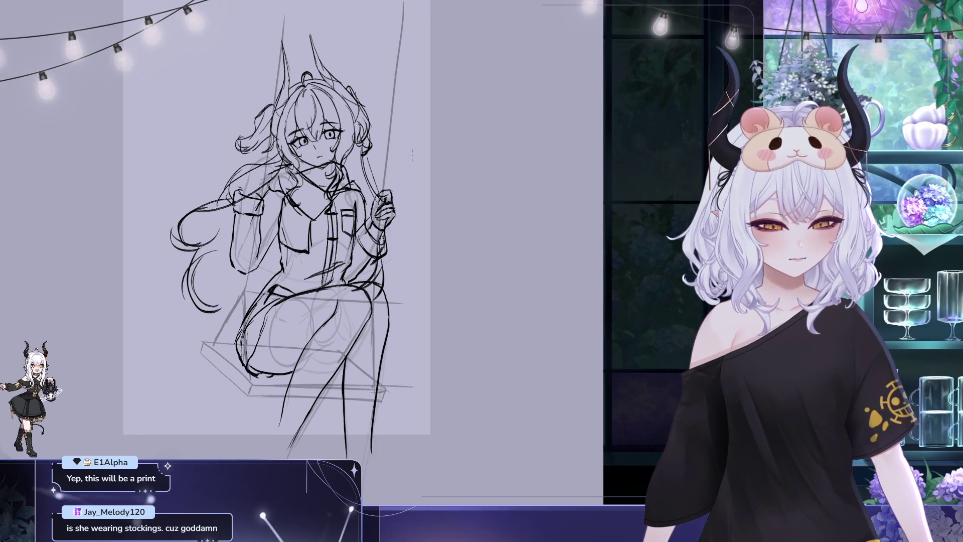
Reframe the view slightly upward on the seated girl for sketching.
{"action": "mouse_move", "coordinate": [429, 149]}
{"action": "left_mouse_down"}
{"action": "mouse_move", "coordinate": [502, 176]}
{"action": "mouse_move", "coordinate": [485, 294]}
{"action": "left_mouse_up"}
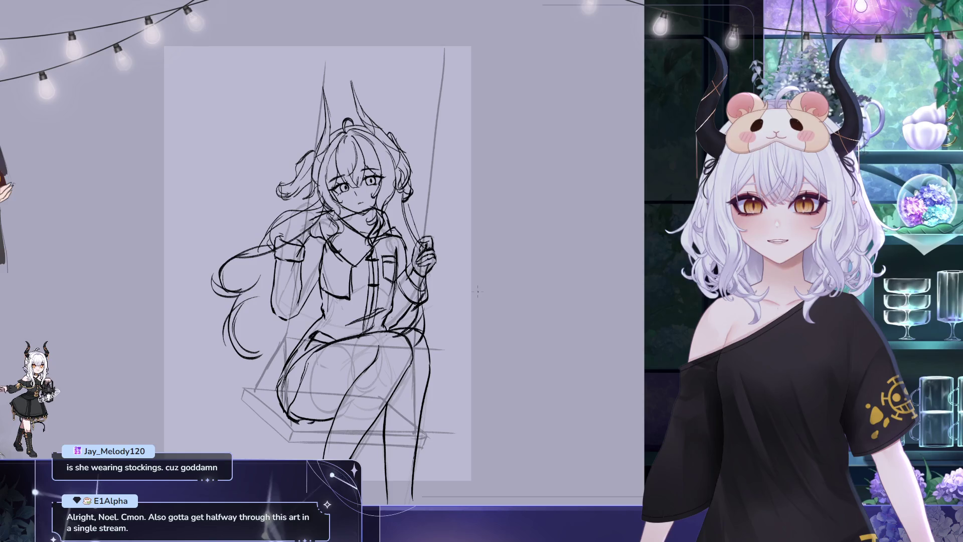
{"action": "left_click_drag", "start_coordinate": [340, 239], "coordinate": [342, 198]}
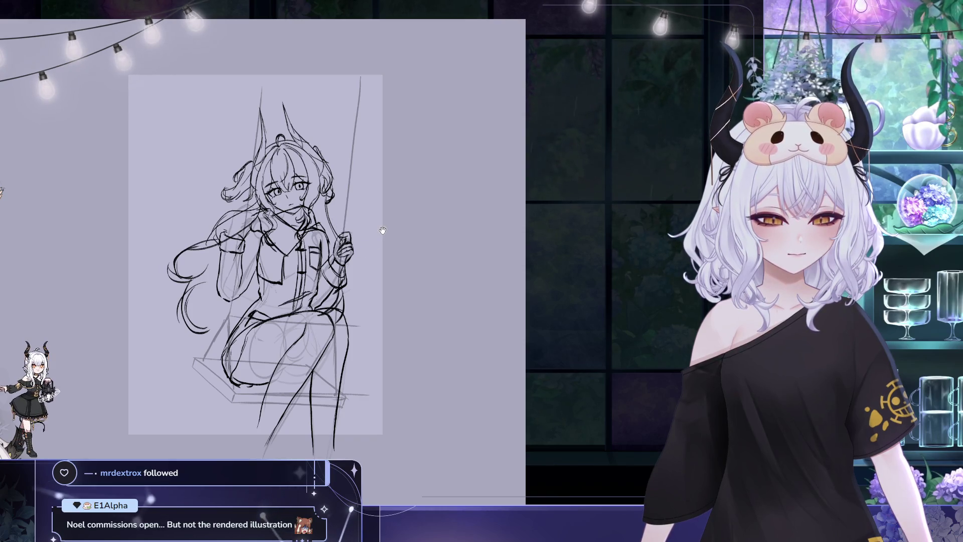
{"action": "scroll", "coordinate": [417, 232], "scroll_direction": "up", "scroll_amount": 3}
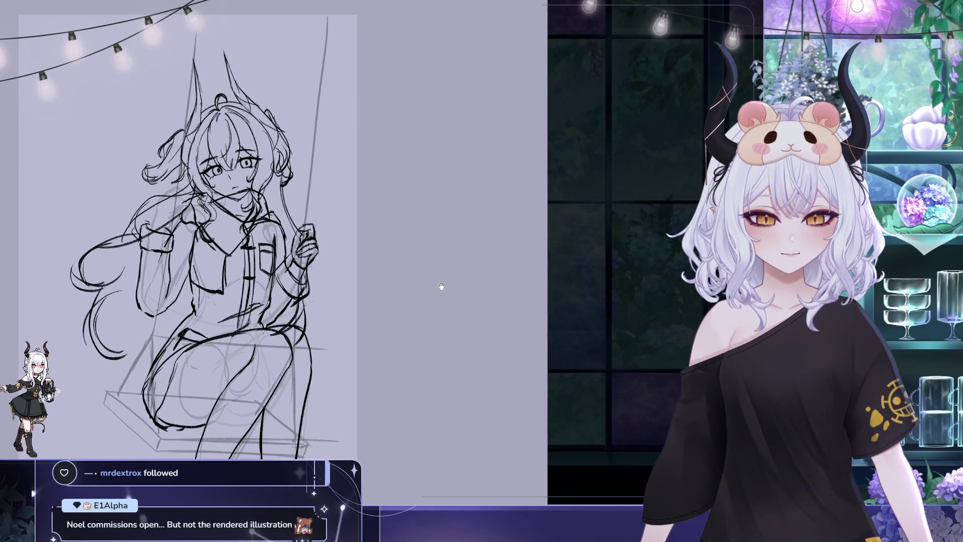
{"action": "mouse_move", "coordinate": [323, 97]}
{"action": "left_mouse_down"}
{"action": "mouse_move", "coordinate": [365, 51]}
{"action": "mouse_move", "coordinate": [357, 70]}
{"action": "left_mouse_up"}
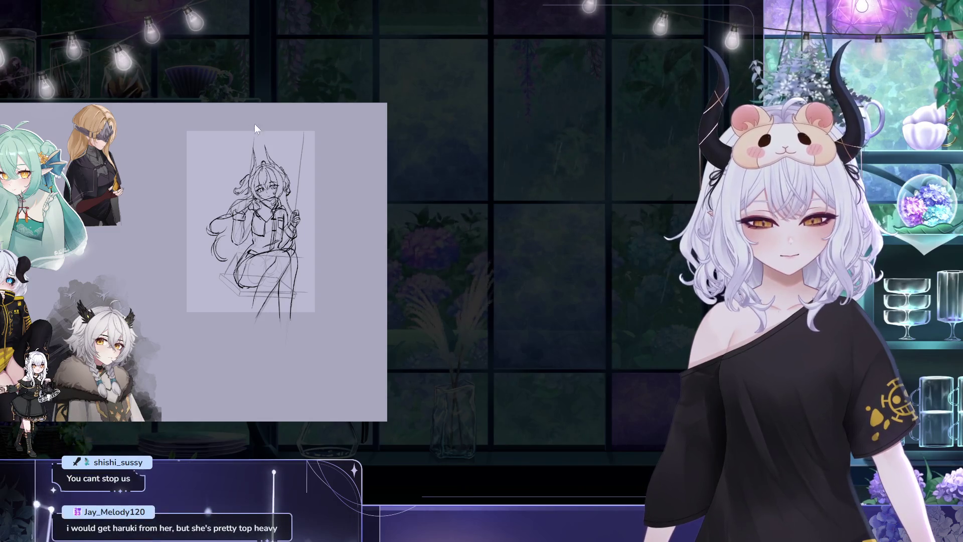
Draw the left and right swing ropes as long strokes past the girl.
{"action": "left_click_drag", "start_coordinate": [258, 113], "coordinate": [242, 238]}
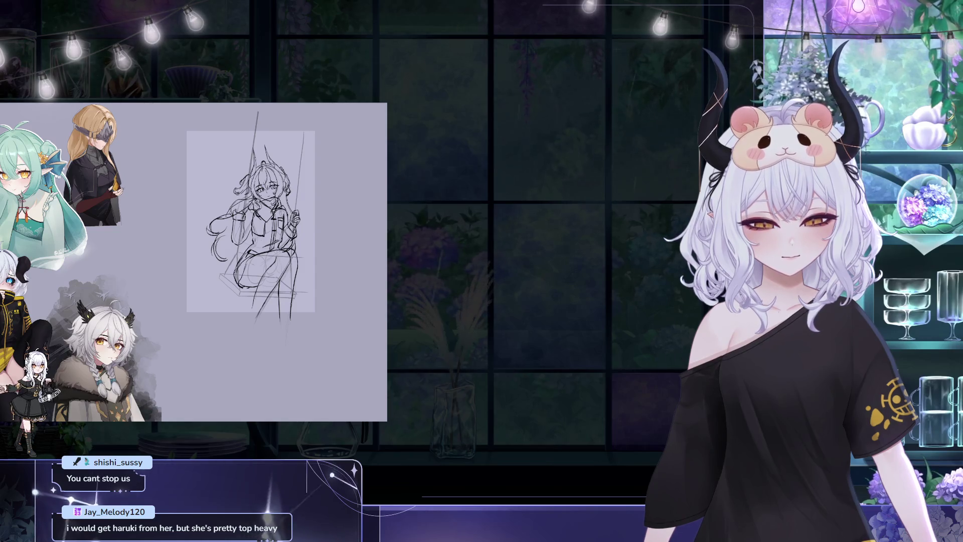
{"action": "left_click_drag", "start_coordinate": [297, 208], "coordinate": [310, 95]}
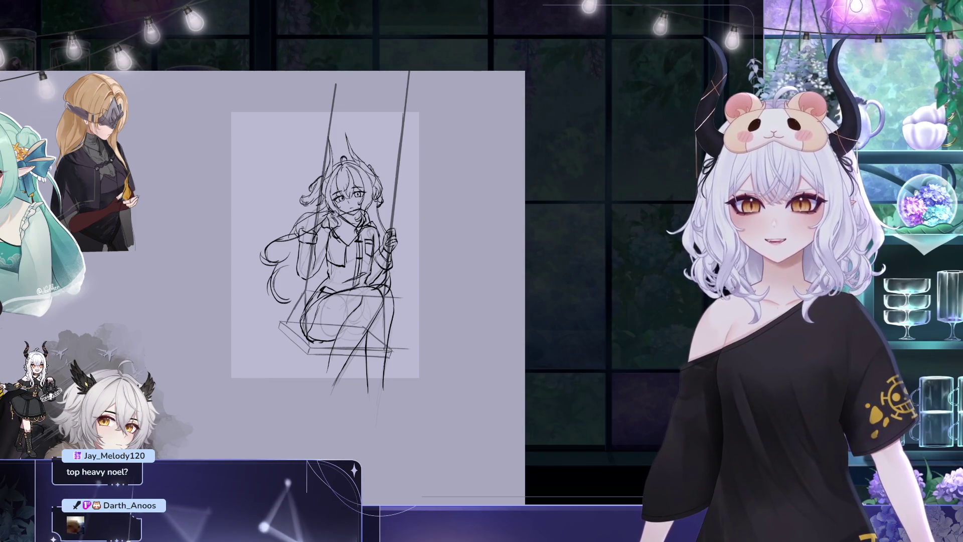
Undo the faint leg and seat strokes, then zoom in on the girl's face and upper body.
{"action": "key", "text": "ctrl+z"}
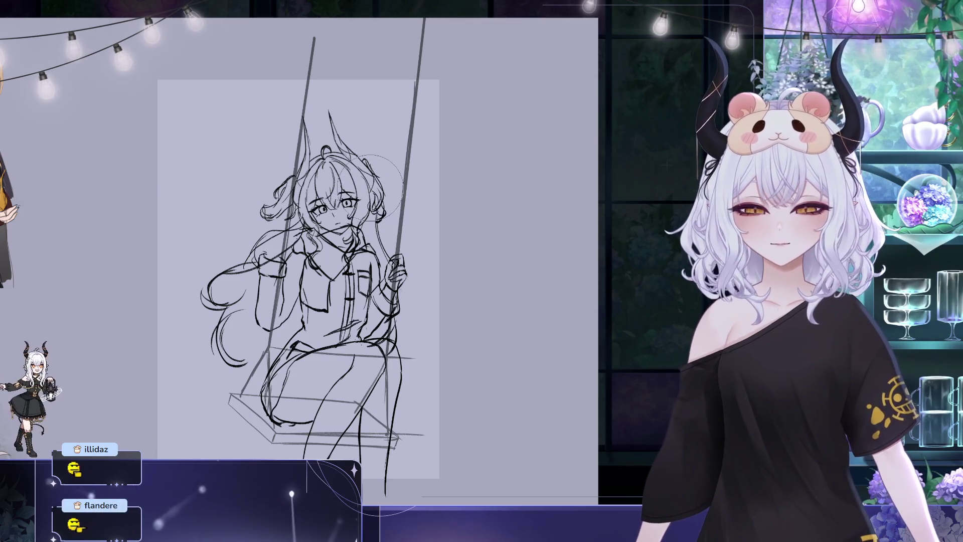
{"action": "scroll", "coordinate": [371, 192], "scroll_direction": "up", "scroll_amount": 3}
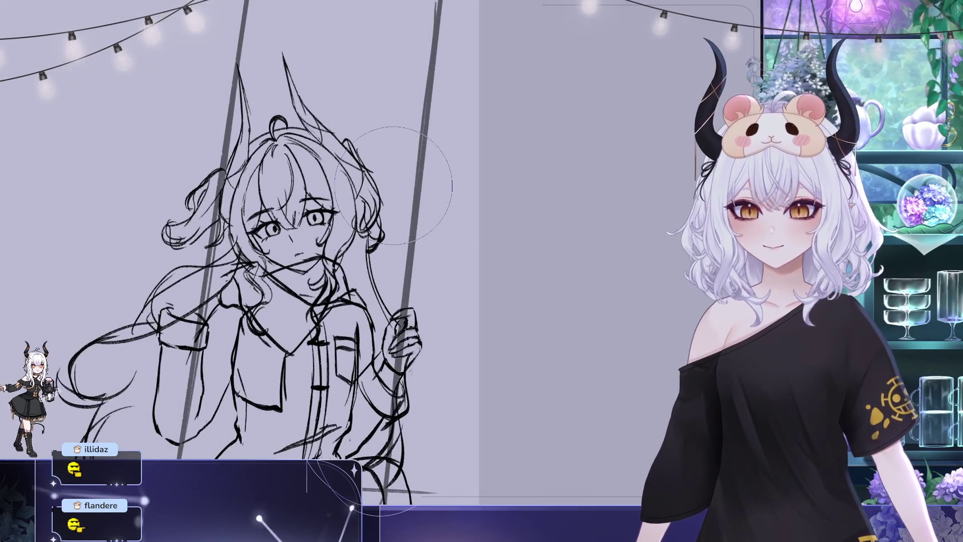
{"action": "left_click_drag", "start_coordinate": [300, 147], "coordinate": [282, 94]}
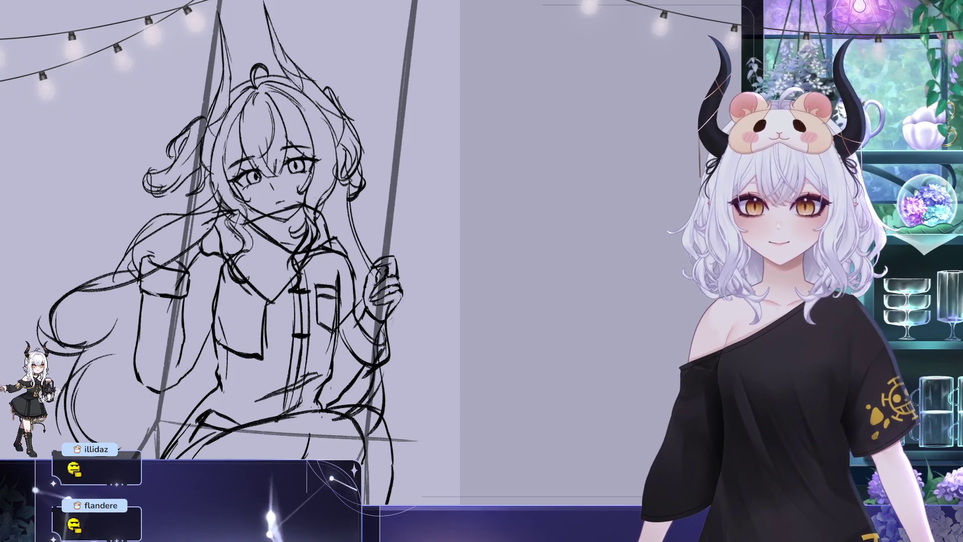
{"action": "scroll", "coordinate": [342, 136], "scroll_direction": "down", "scroll_amount": 5}
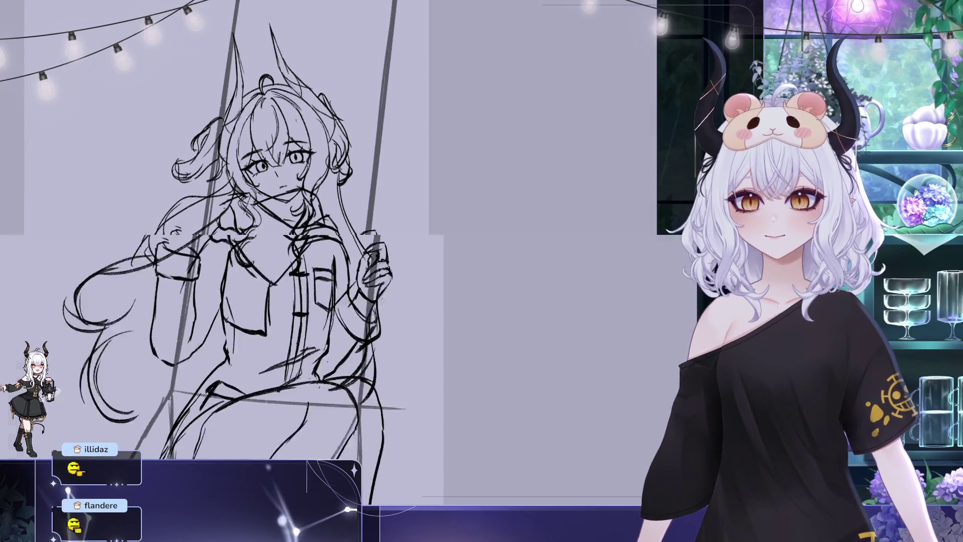
{"action": "scroll", "coordinate": [342, 135], "scroll_direction": "up", "scroll_amount": 3}
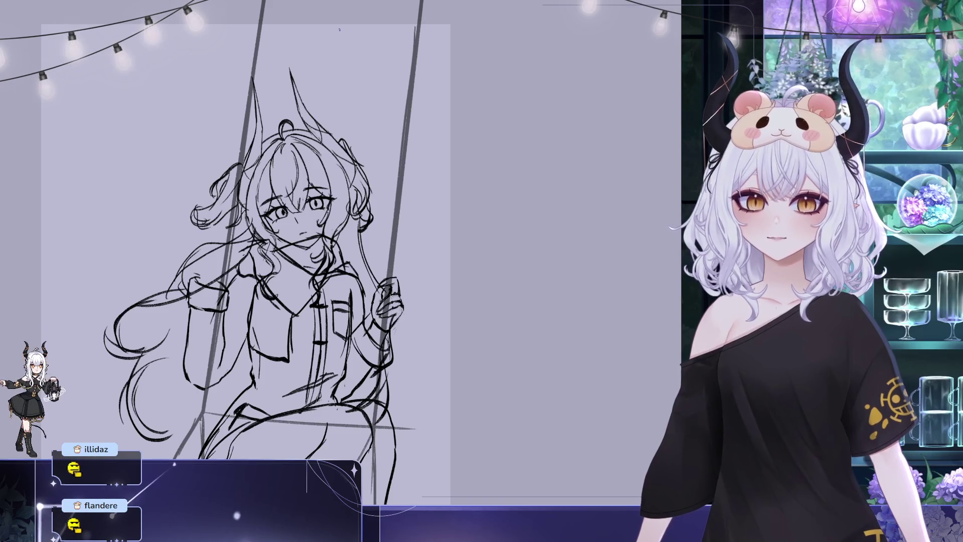
{"action": "left_click_drag", "start_coordinate": [291, 59], "coordinate": [285, 7]}
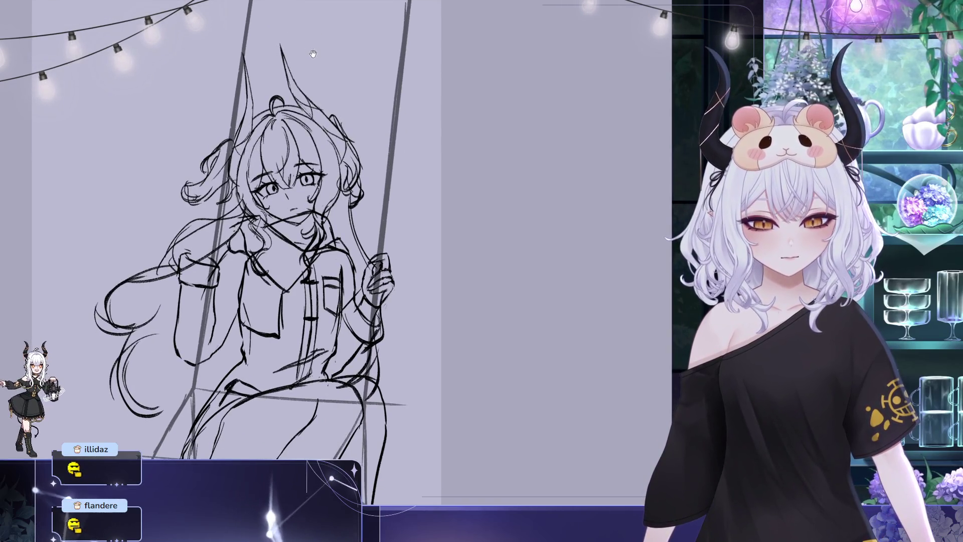
{"action": "left_click_drag", "start_coordinate": [312, 53], "coordinate": [313, 62]}
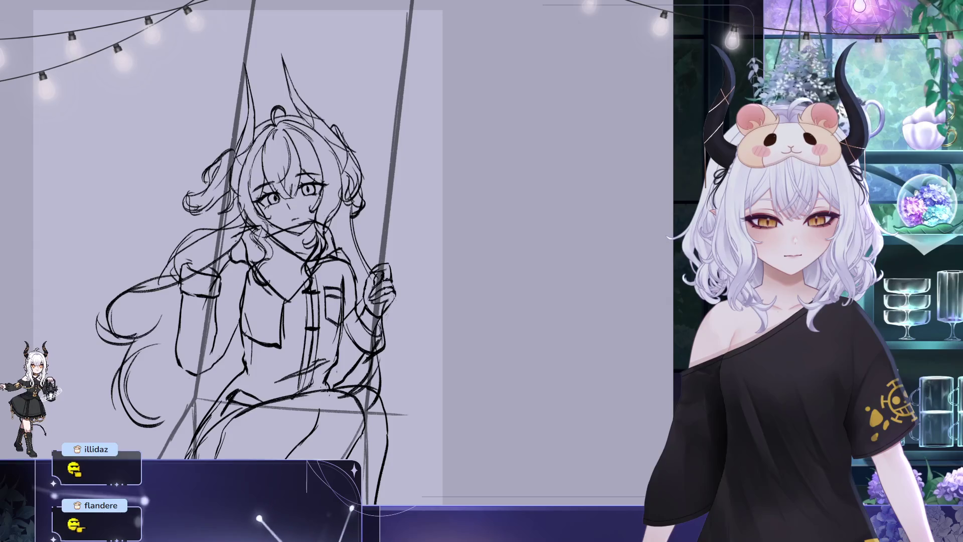
{"action": "left_click_drag", "start_coordinate": [306, 138], "coordinate": [309, 142]}
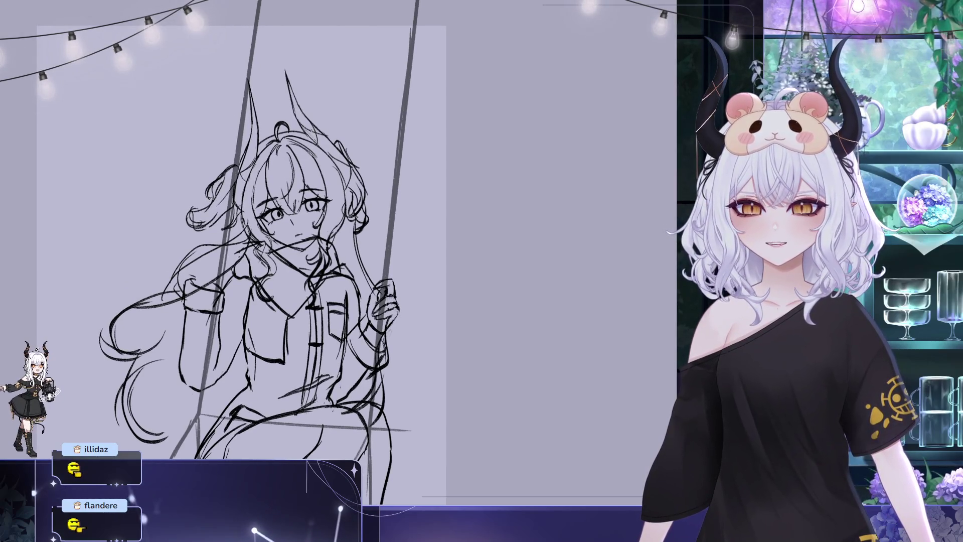
{"action": "left_click_drag", "start_coordinate": [336, 99], "coordinate": [284, 99]}
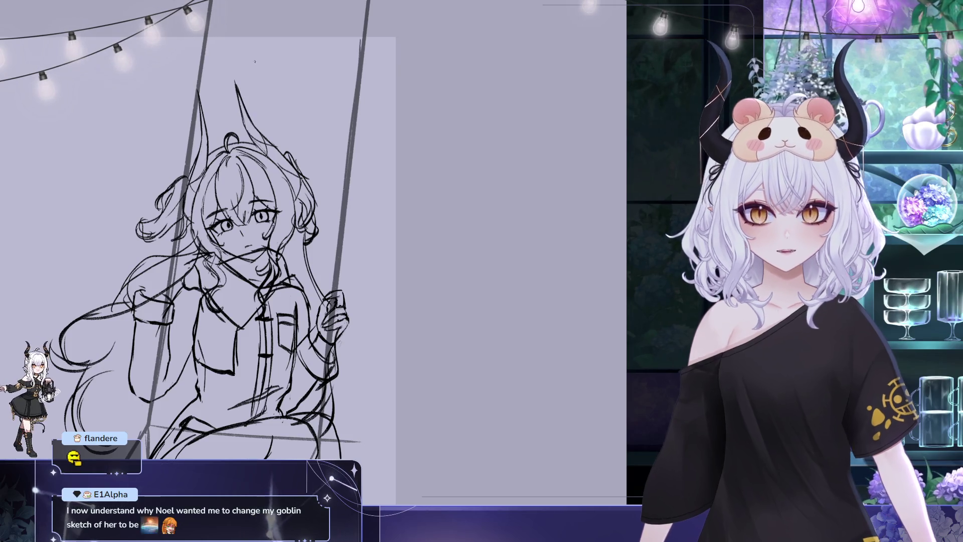
{"action": "scroll", "coordinate": [333, 112], "scroll_direction": "up", "scroll_amount": 2}
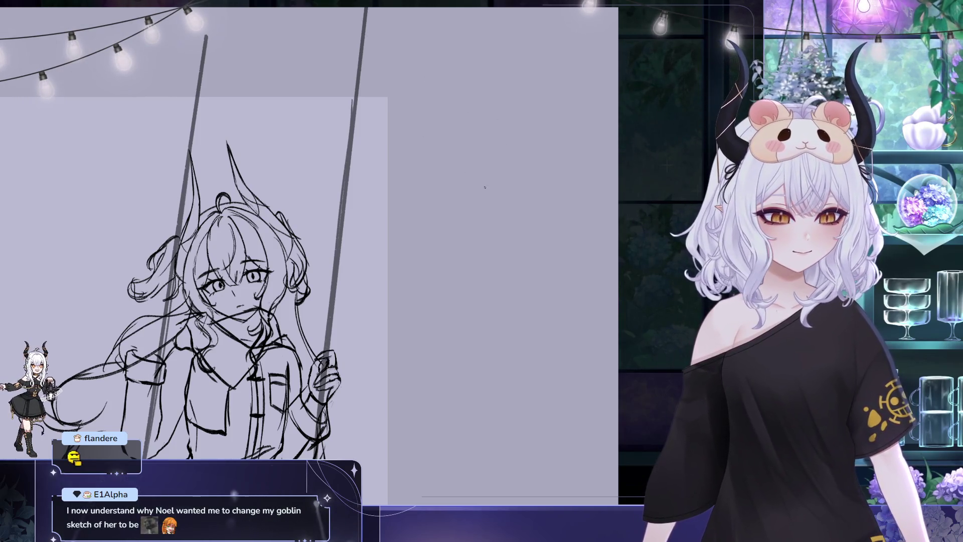
Beside the sketch, draw a flat ellipse with a check and a round circle with an X.
{"action": "mouse_move", "coordinate": [507, 185]}
{"action": "left_mouse_down"}
{"action": "mouse_move", "coordinate": [472, 193]}
{"action": "mouse_move", "coordinate": [509, 190]}
{"action": "left_mouse_up"}
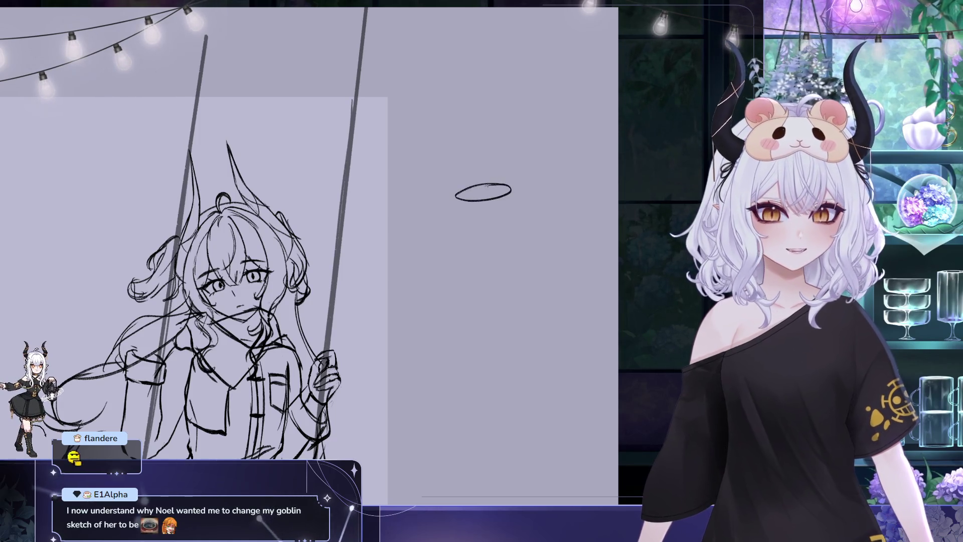
{"action": "left_click_drag", "start_coordinate": [525, 187], "coordinate": [550, 175]}
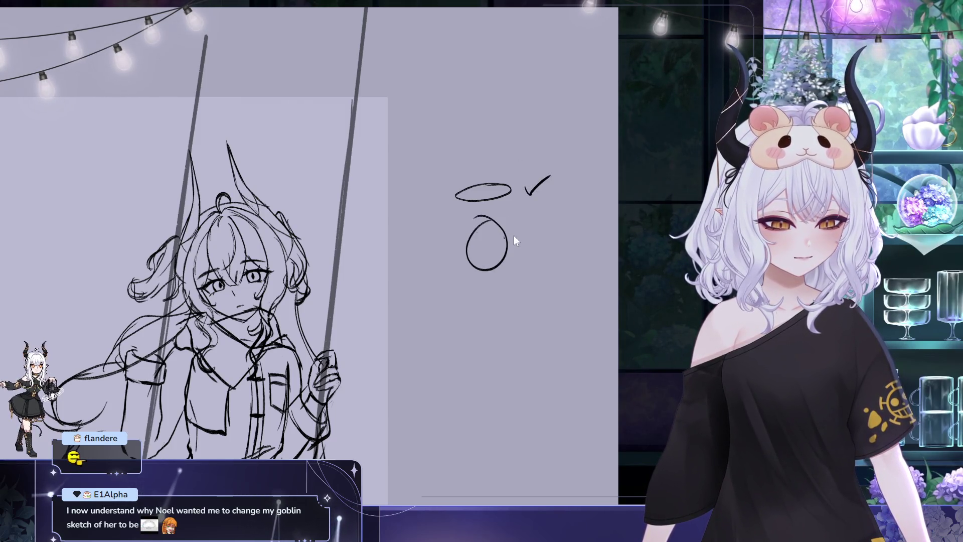
{"action": "key", "text": "ctrl+z"}
{"action": "left_click_drag", "start_coordinate": [496, 220], "coordinate": [490, 265]}
{"action": "key", "text": "ctrl+z"}
{"action": "left_click_drag", "start_coordinate": [497, 220], "coordinate": [544, 258]}
{"action": "left_click_drag", "start_coordinate": [543, 241], "coordinate": [526, 260]}
Handwrite "Enhancements NOT" beneath the two shapes.
{"action": "left_click_drag", "start_coordinate": [448, 277], "coordinate": [448, 291]}
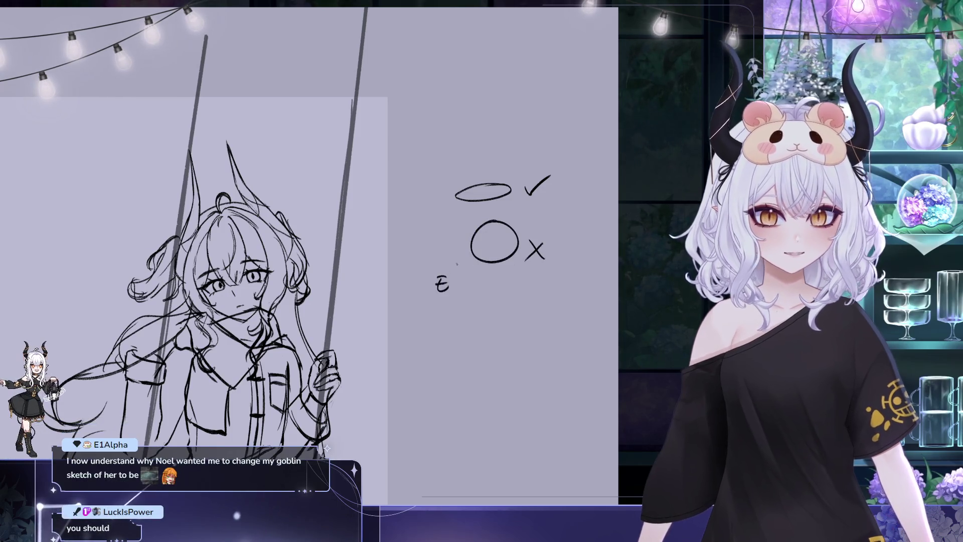
{"action": "mouse_move", "coordinate": [456, 209]}
{"action": "left_mouse_down"}
{"action": "mouse_move", "coordinate": [396, 183]}
{"action": "mouse_move", "coordinate": [328, 174]}
{"action": "left_mouse_up"}
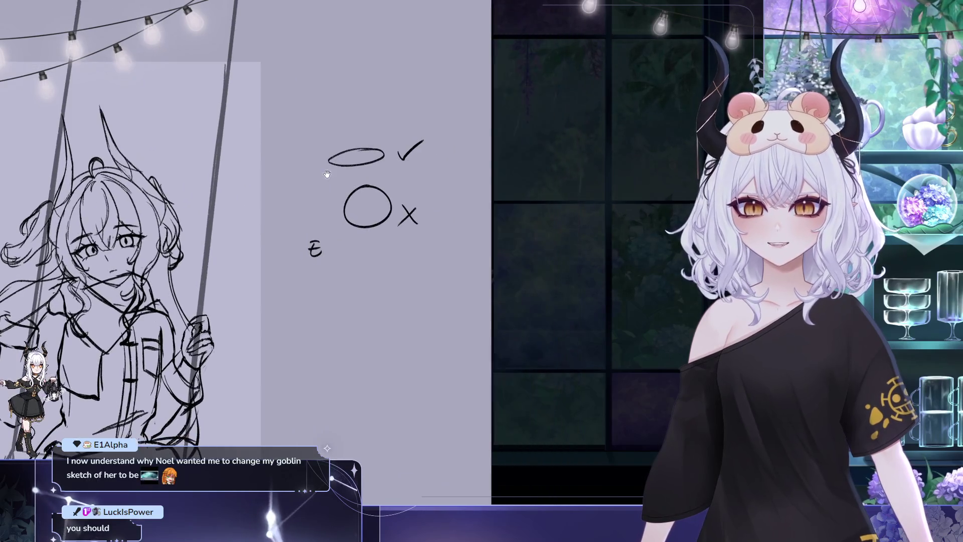
{"action": "mouse_move", "coordinate": [322, 245]}
{"action": "left_mouse_down"}
{"action": "mouse_move", "coordinate": [329, 255]}
{"action": "mouse_move", "coordinate": [384, 252]}
{"action": "left_mouse_up"}
{"action": "mouse_move", "coordinate": [387, 240]}
{"action": "left_mouse_down"}
{"action": "mouse_move", "coordinate": [385, 250]}
{"action": "mouse_move", "coordinate": [416, 240]}
{"action": "mouse_move", "coordinate": [424, 251]}
{"action": "left_mouse_up"}
{"action": "left_click_drag", "start_coordinate": [420, 240], "coordinate": [429, 241]}
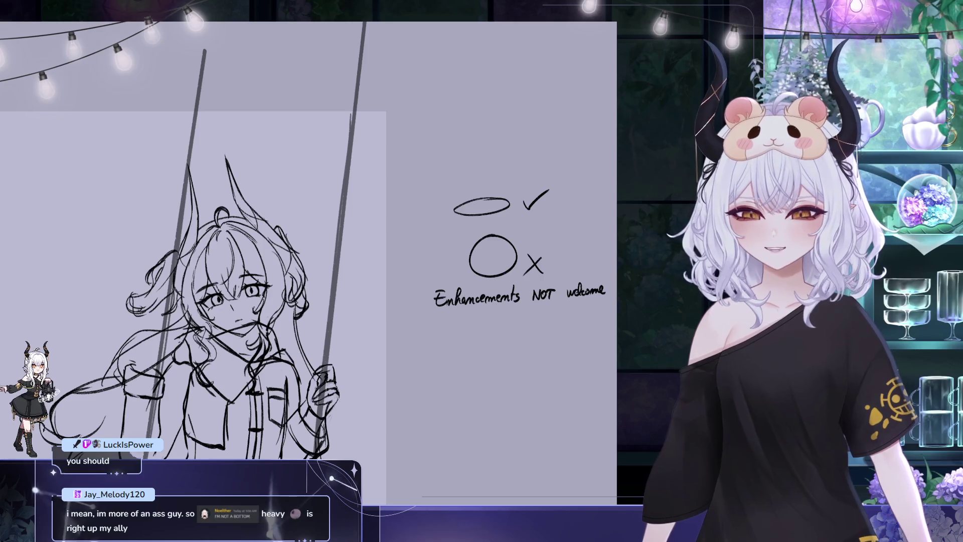
Lasso the handwritten notes and circle doodles and delete them.
{"action": "mouse_move", "coordinate": [642, 150]}
{"action": "left_mouse_down"}
{"action": "mouse_move", "coordinate": [577, 160]}
{"action": "mouse_move", "coordinate": [381, 301]}
{"action": "mouse_move", "coordinate": [331, 302]}
{"action": "mouse_move", "coordinate": [381, 351]}
{"action": "mouse_move", "coordinate": [351, 321]}
{"action": "left_mouse_up"}
{"action": "key", "text": "Delete"}
Clear the selection, fit the whole page in view, and shift it to leave margin.
{"action": "key", "text": "ctrl+d"}
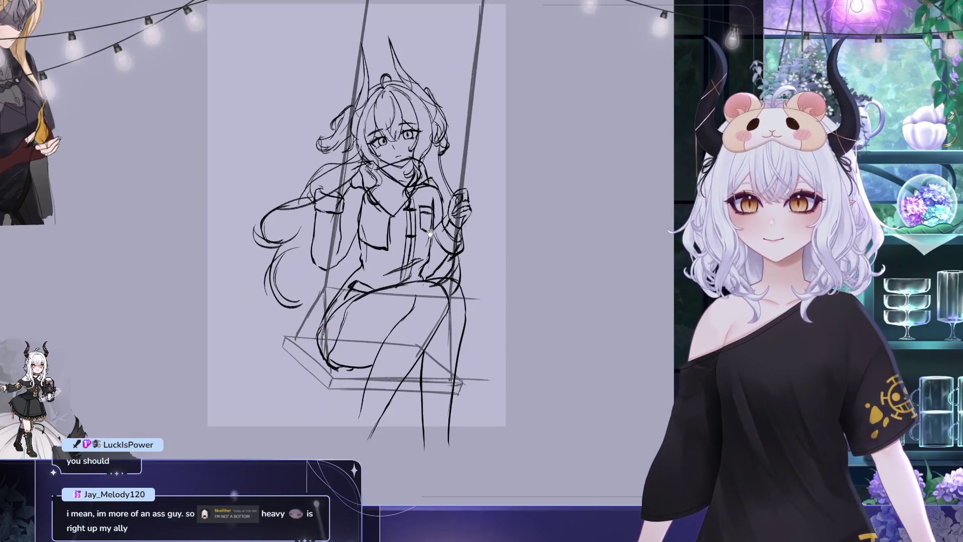
{"action": "key", "text": "ctrl+0"}
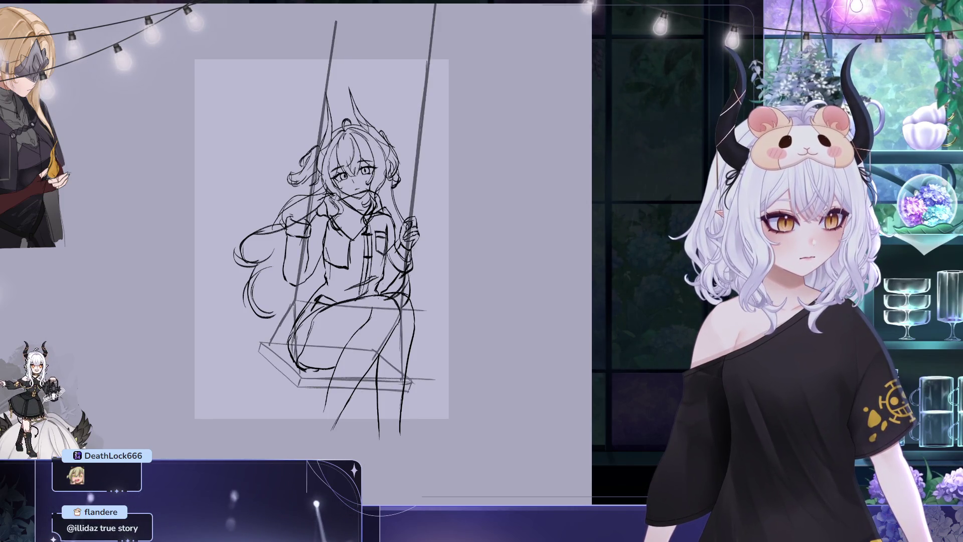
{"action": "left_click_drag", "start_coordinate": [727, 239], "coordinate": [664, 267]}
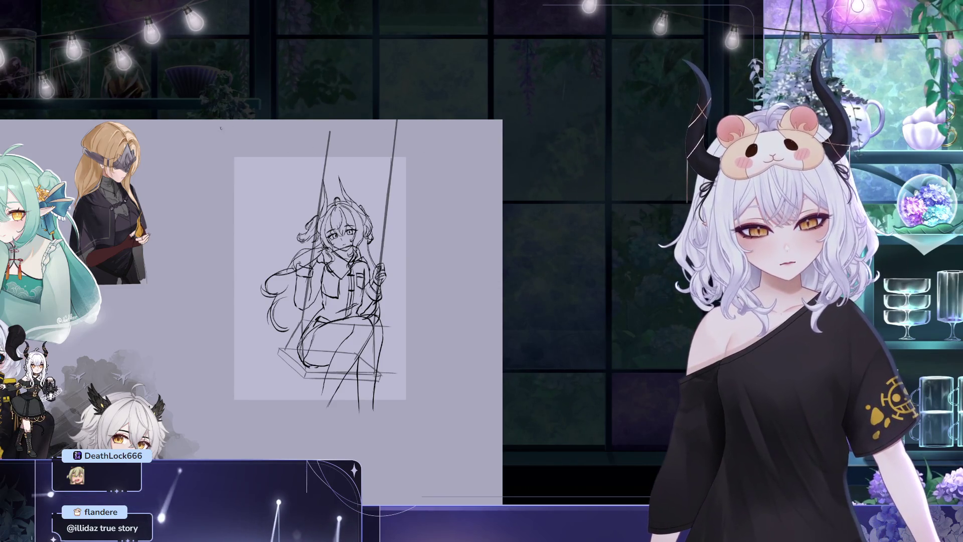
Draw a long straight crossbar across the top of the swing sketch.
{"action": "left_click_drag", "start_coordinate": [207, 127], "coordinate": [433, 159]}
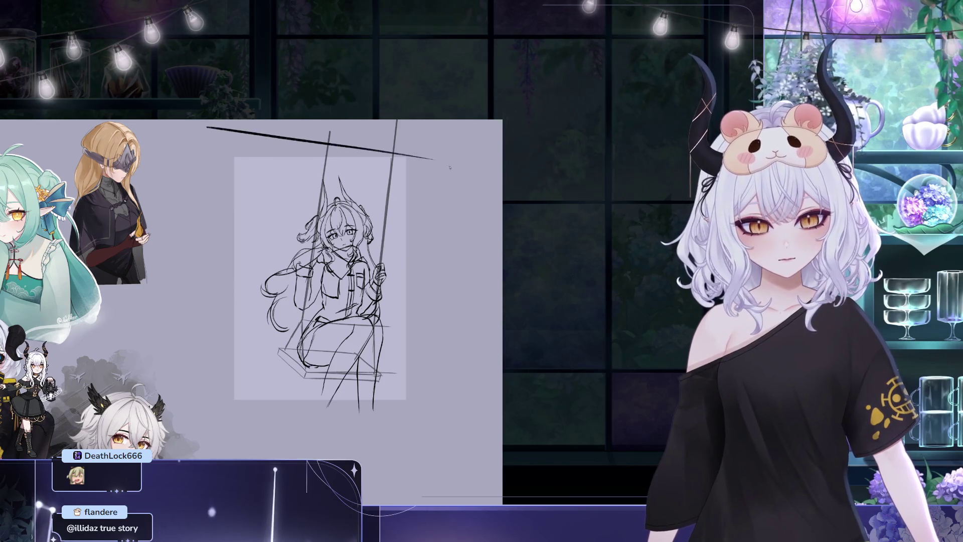
{"action": "key", "text": "ctrl+z"}
{"action": "left_click_drag", "start_coordinate": [190, 124], "coordinate": [501, 169]}
{"action": "key", "text": "ctrl+z"}
{"action": "mouse_move", "coordinate": [211, 129]}
{"action": "left_mouse_down"}
{"action": "mouse_move", "coordinate": [440, 122]}
{"action": "mouse_move", "coordinate": [442, 150]}
{"action": "mouse_move", "coordinate": [522, 154]}
{"action": "left_mouse_up"}
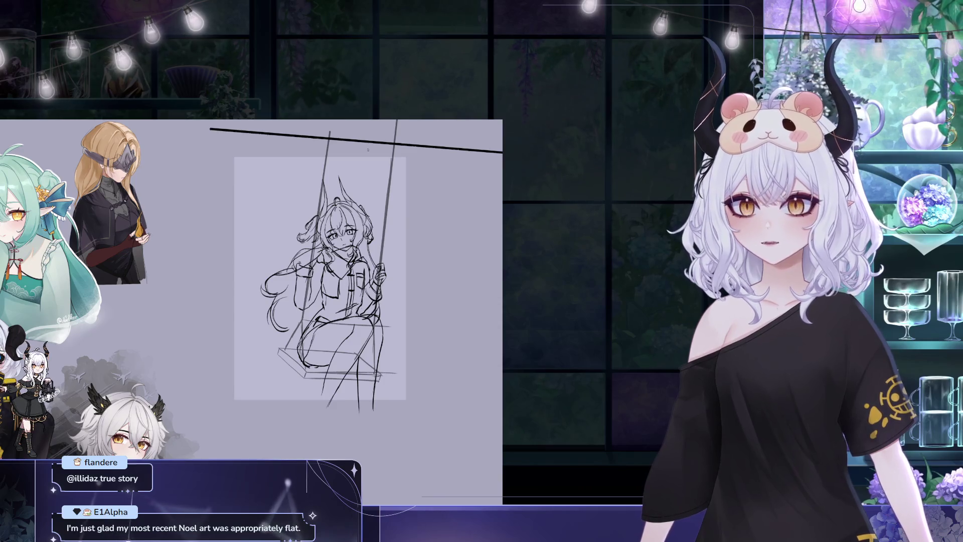
Try slanted support legs down from the crossbar's right end, then undo them.
{"action": "left_click_drag", "start_coordinate": [452, 150], "coordinate": [394, 375]}
{"action": "key", "text": "ctrl+z"}
{"action": "left_click_drag", "start_coordinate": [450, 149], "coordinate": [359, 463]}
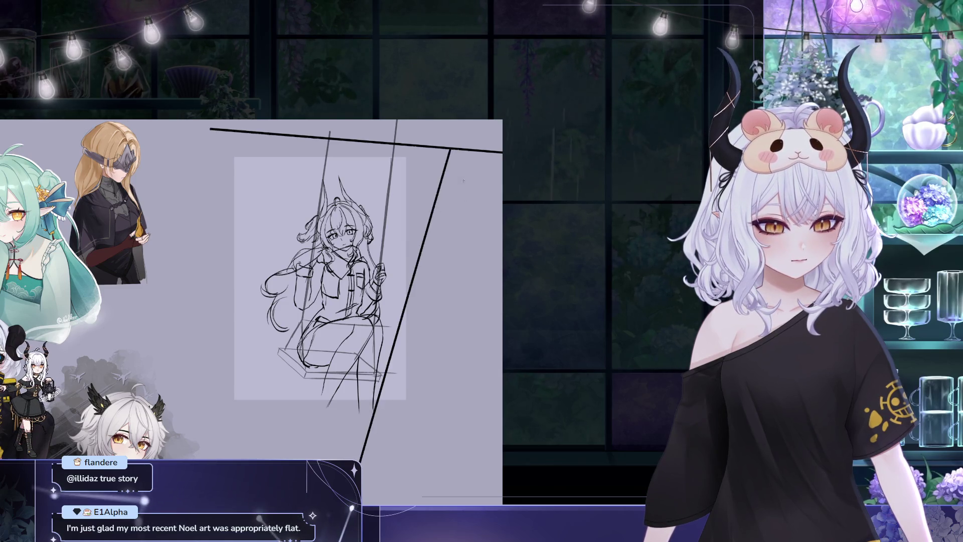
{"action": "left_click_drag", "start_coordinate": [469, 251], "coordinate": [496, 493]}
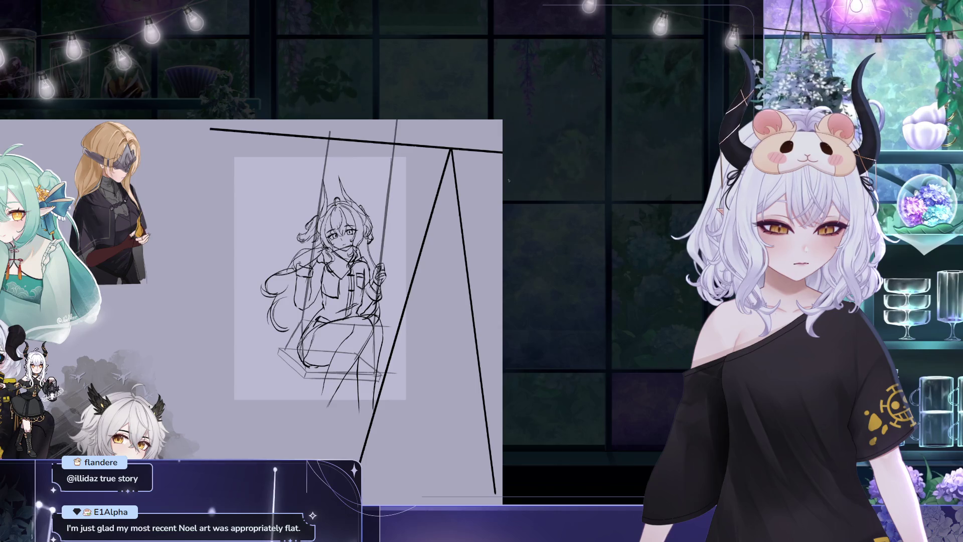
{"action": "key", "text": "ctrl+z"}
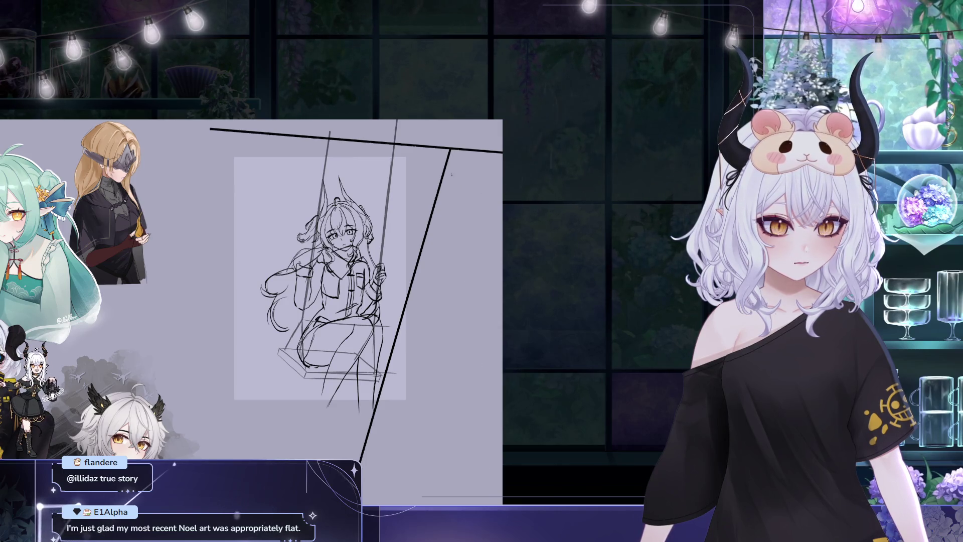
{"action": "key", "text": "ctrl+z"}
Draw the right A-frame's inner and outer legs down from the crossbar, cancelling a stray left line.
{"action": "left_click_drag", "start_coordinate": [450, 149], "coordinate": [386, 442]}
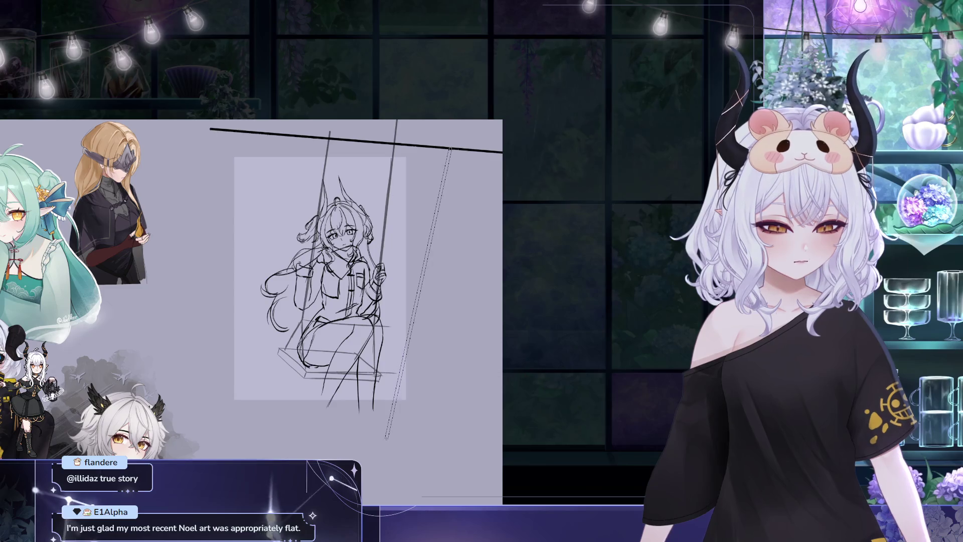
{"action": "mouse_move", "coordinate": [450, 150]}
{"action": "left_mouse_down"}
{"action": "mouse_move", "coordinate": [464, 401]}
{"action": "mouse_move", "coordinate": [482, 460]}
{"action": "left_mouse_up"}
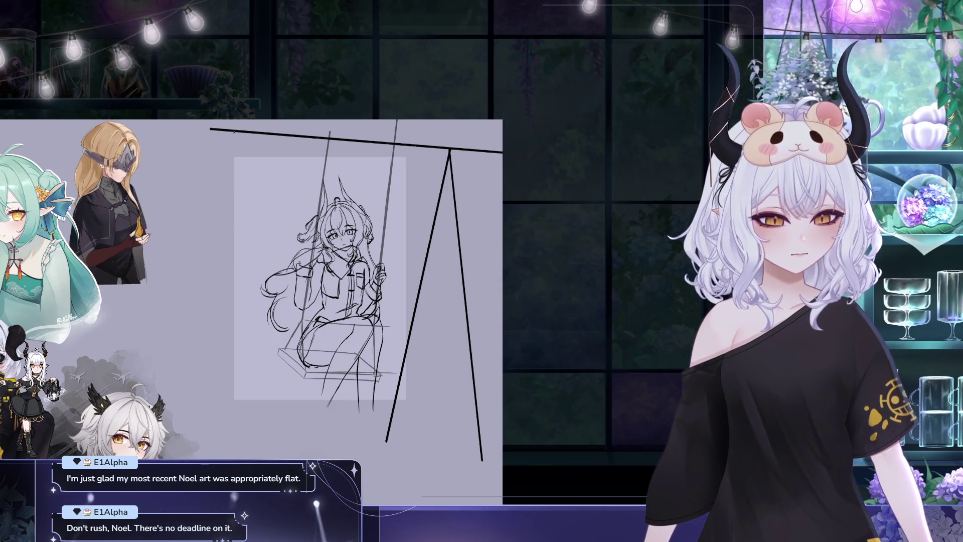
{"action": "left_click_drag", "start_coordinate": [233, 131], "coordinate": [250, 433]}
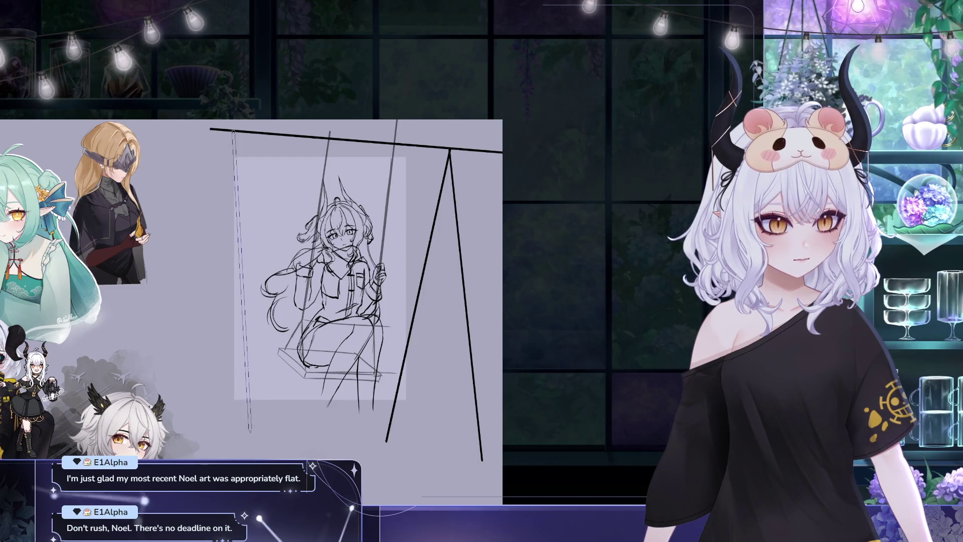
{"action": "key", "text": "Escape"}
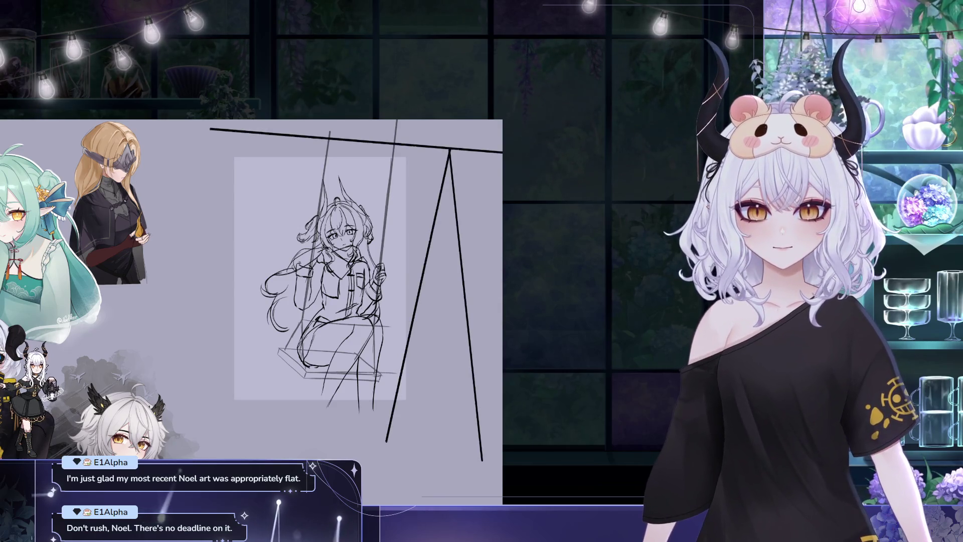
Lasso-select the right A-frame and make it a transformable copy.
{"action": "left_click_drag", "start_coordinate": [449, 147], "coordinate": [385, 376]}
{"action": "mouse_move", "coordinate": [481, 499]}
{"action": "left_mouse_down"}
{"action": "mouse_move", "coordinate": [507, 362]}
{"action": "mouse_move", "coordinate": [450, 150]}
{"action": "left_mouse_up"}
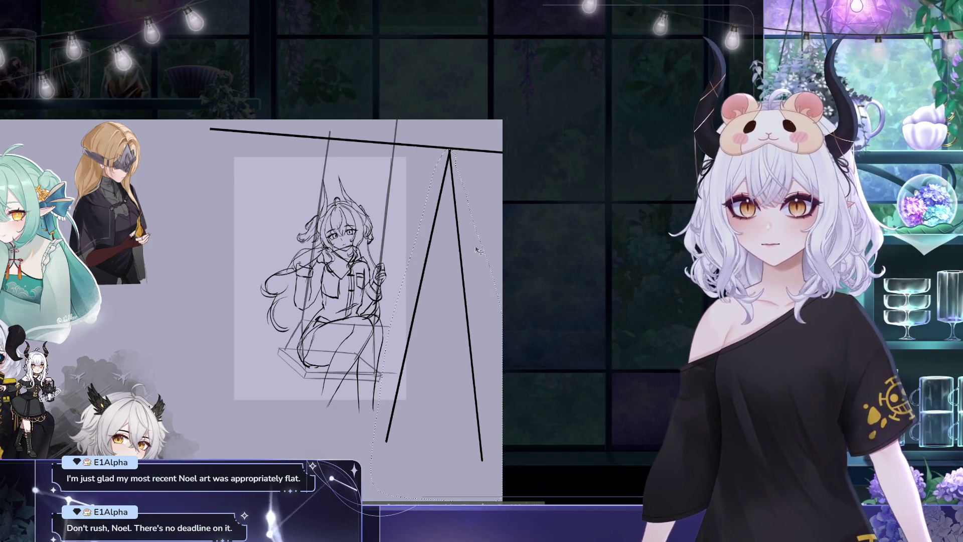
{"action": "key", "text": "ctrl+t"}
Set the A-frame copy at the crossbar's left end and trim the bar's overhang past it.
{"action": "left_click_drag", "start_coordinate": [265, 356], "coordinate": [256, 349]}
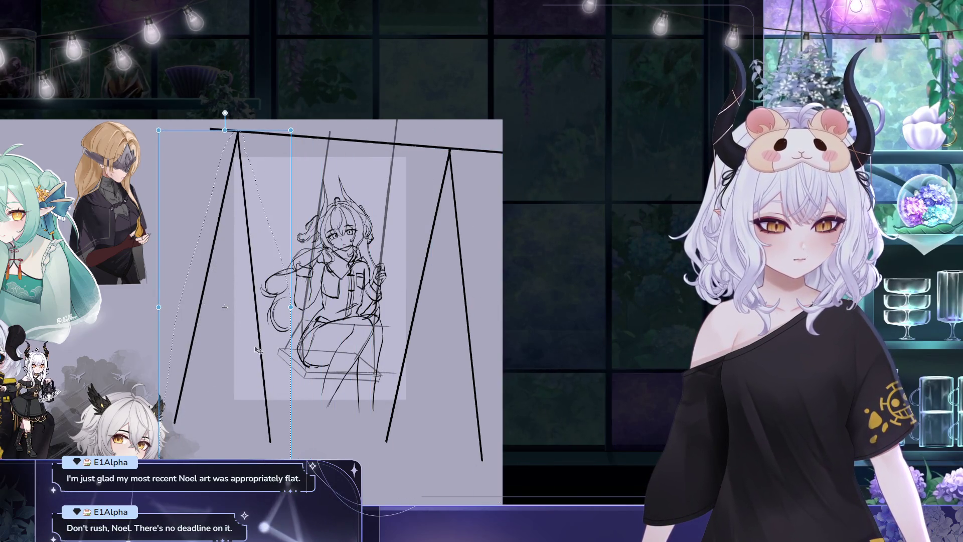
{"action": "left_click_drag", "start_coordinate": [225, 307], "coordinate": [217, 307]}
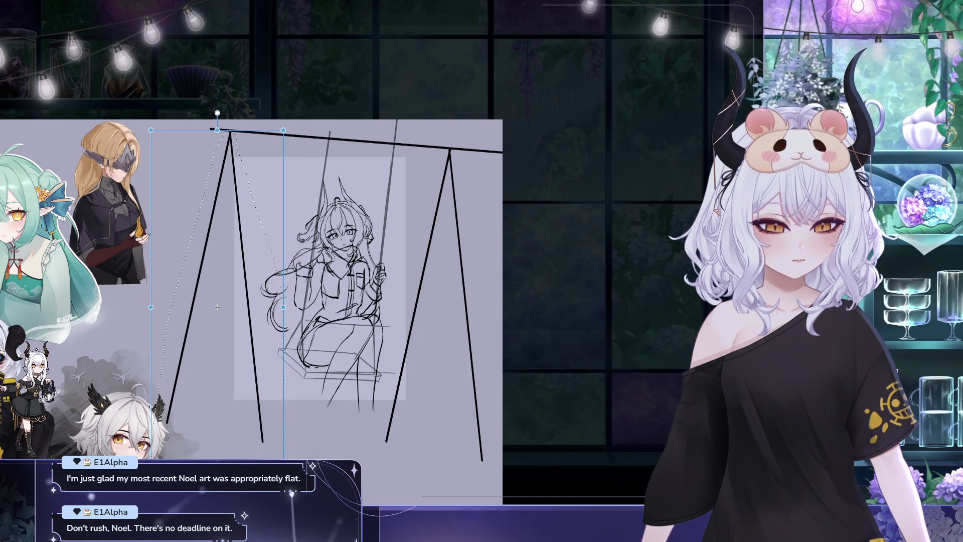
{"action": "key", "text": "Return"}
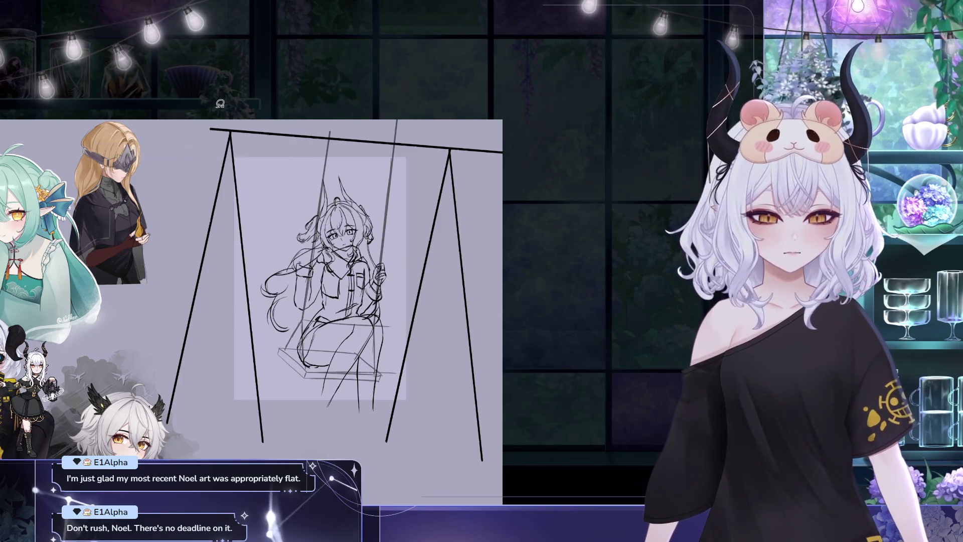
{"action": "left_click_drag", "start_coordinate": [234, 127], "coordinate": [211, 129]}
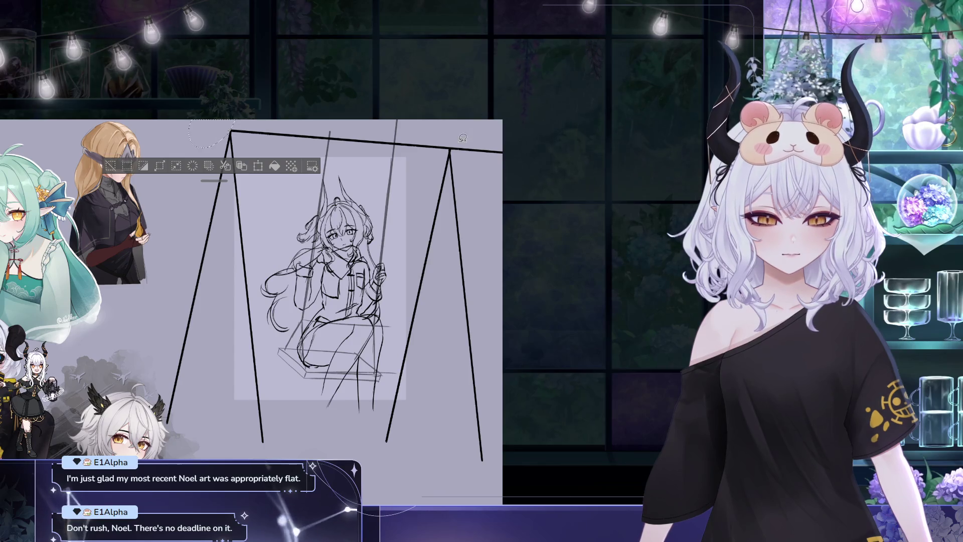
{"action": "mouse_move", "coordinate": [455, 145]}
{"action": "left_mouse_down"}
{"action": "mouse_move", "coordinate": [527, 167]}
{"action": "mouse_move", "coordinate": [521, 101]}
{"action": "left_mouse_up"}
{"action": "key", "text": "Delete"}
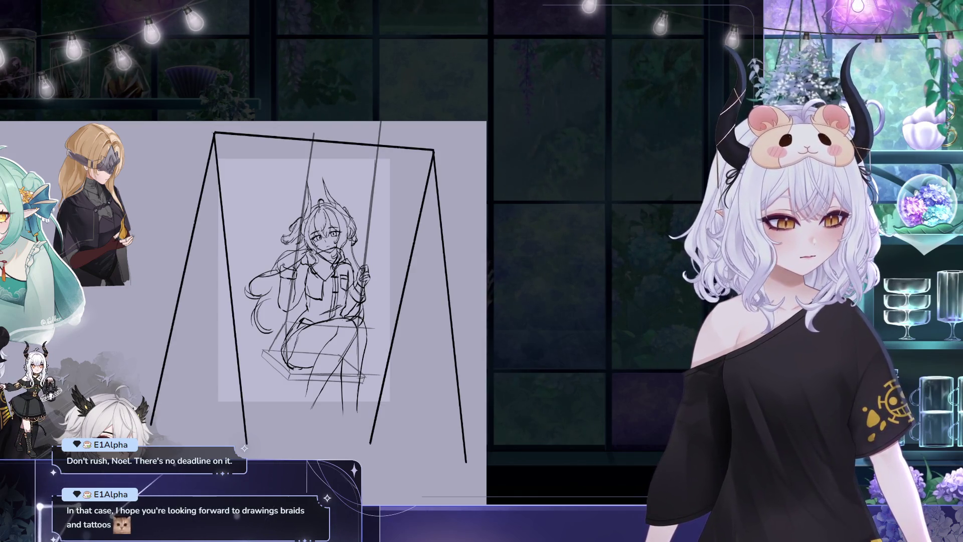
{"action": "left_click_drag", "start_coordinate": [206, 318], "coordinate": [267, 333]}
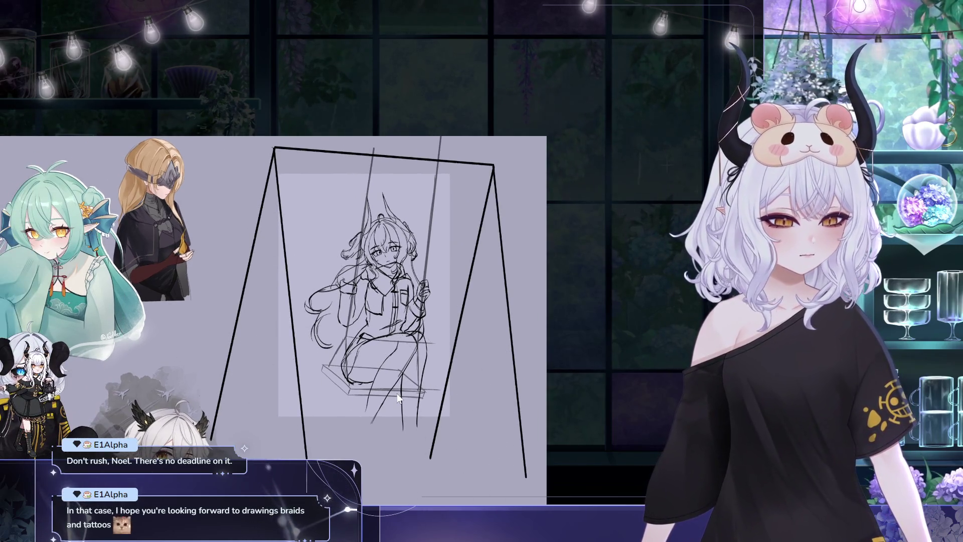
{"action": "key", "text": "ctrl+t"}
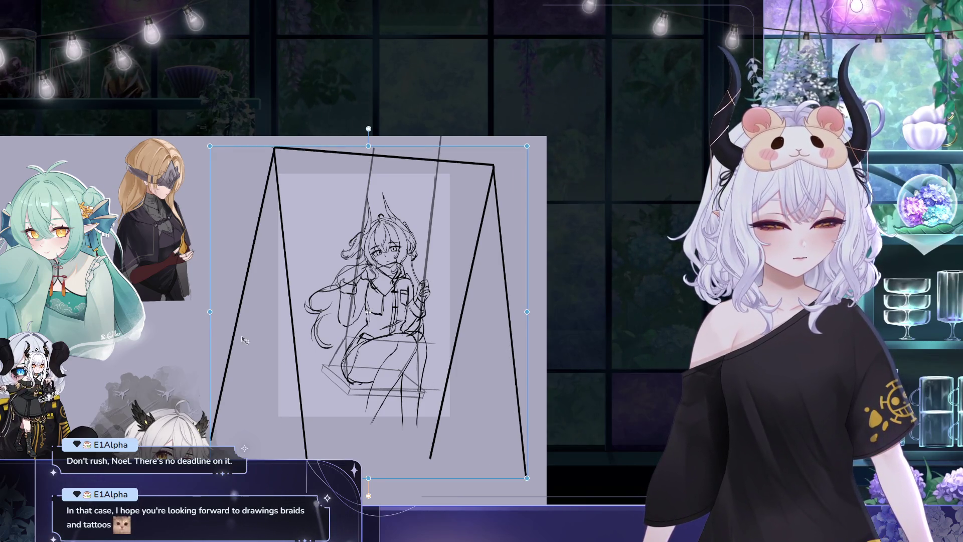
Skew the swing frame's left side outward, shift it right, scale it slightly larger, and commit.
{"action": "left_click_drag", "start_coordinate": [210, 313], "coordinate": [188, 301]}
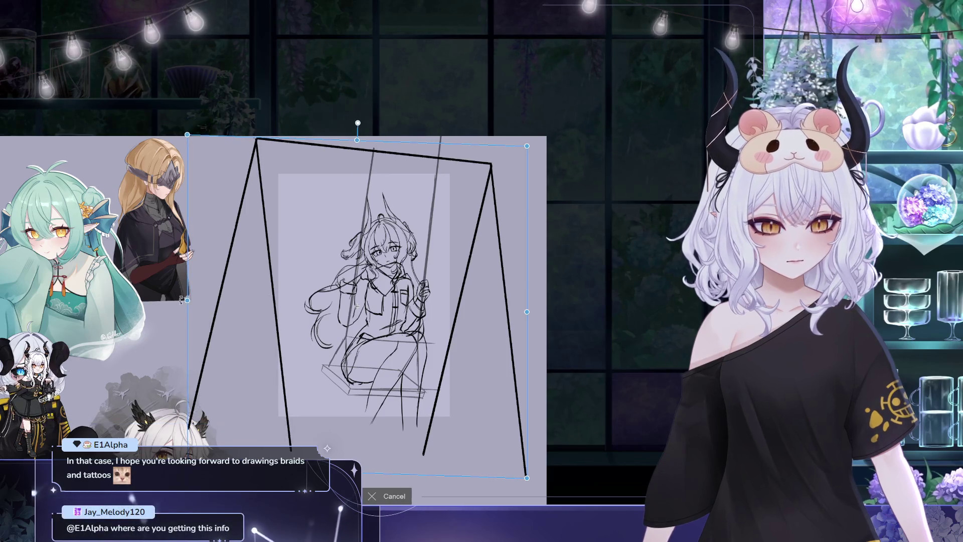
{"action": "left_click_drag", "start_coordinate": [434, 389], "coordinate": [456, 394]}
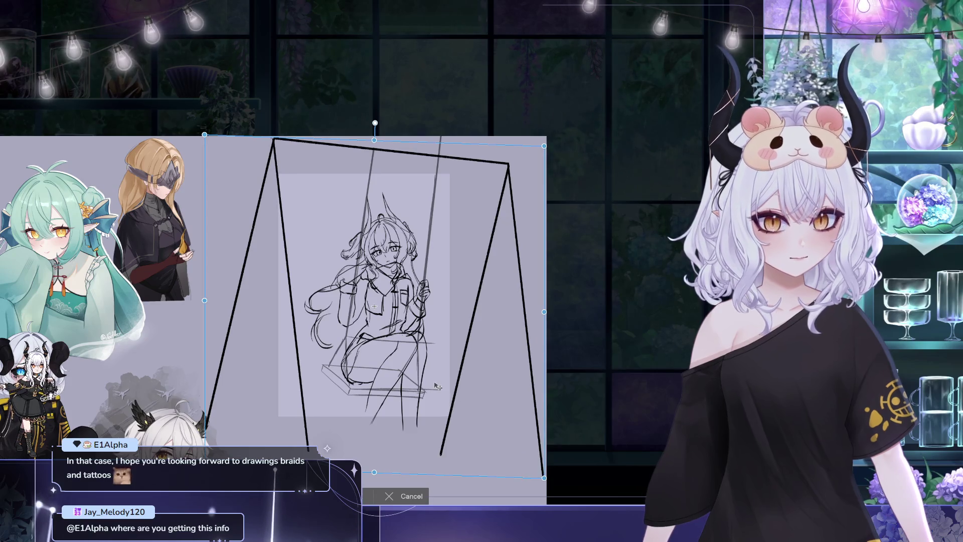
{"action": "left_click_drag", "start_coordinate": [437, 353], "coordinate": [430, 353]}
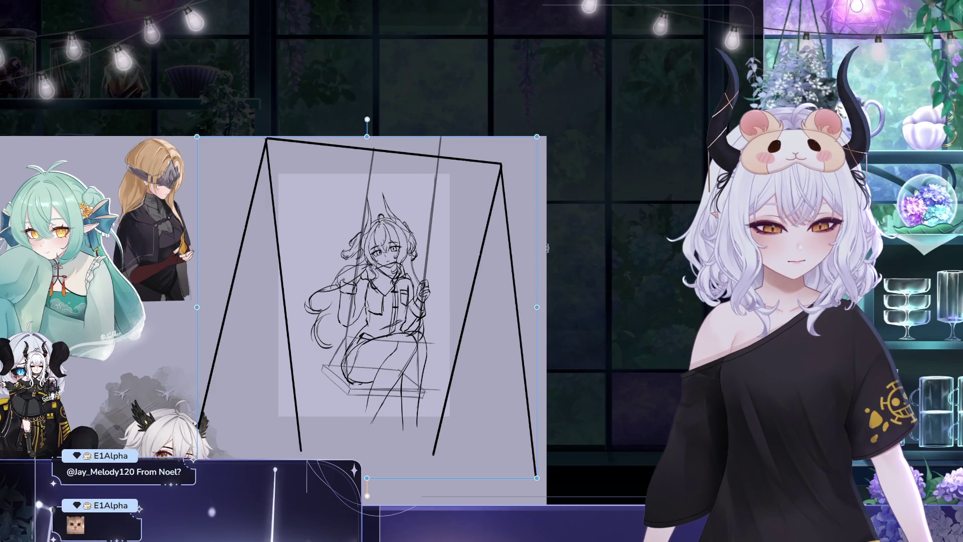
{"action": "key", "text": "ctrl+t"}
{"action": "left_click_drag", "start_coordinate": [540, 134], "coordinate": [542, 131]}
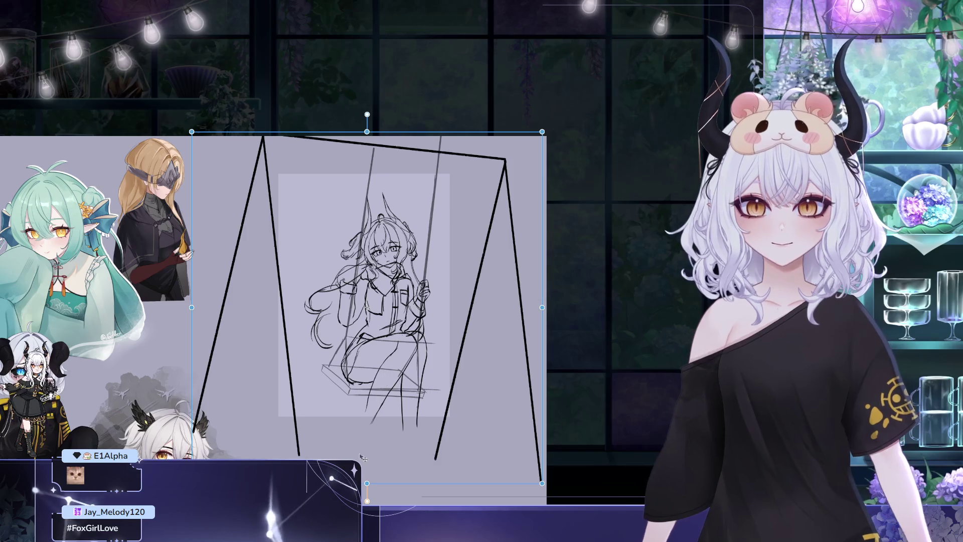
{"action": "key", "text": "Return"}
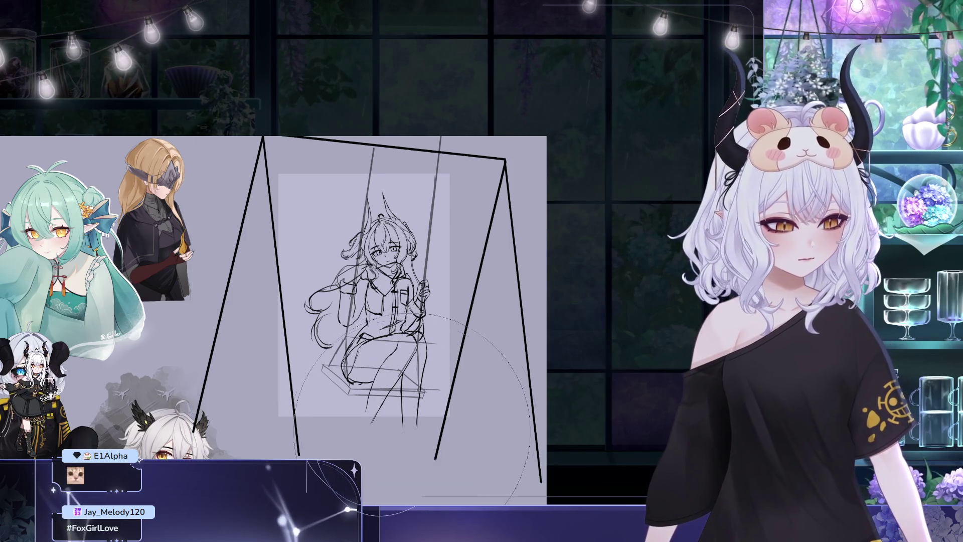
Redraw the right and left inner swing legs as bold slanted strokes from the crossbar.
{"action": "left_click_drag", "start_coordinate": [469, 198], "coordinate": [415, 151]}
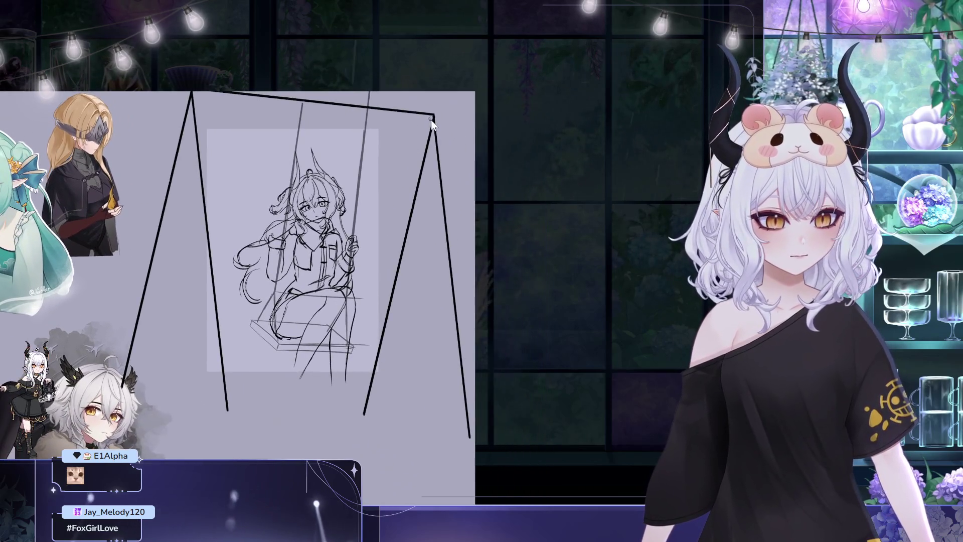
{"action": "left_click_drag", "start_coordinate": [434, 116], "coordinate": [365, 401]}
{"action": "key", "text": "ctrl+z"}
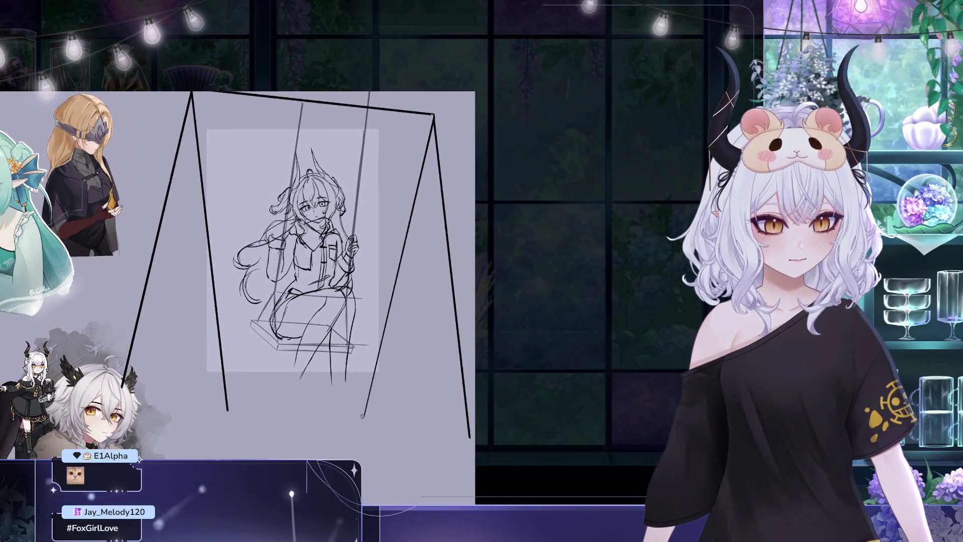
{"action": "left_click_drag", "start_coordinate": [433, 116], "coordinate": [366, 393]}
{"action": "key", "text": "ctrl+z"}
{"action": "left_click_drag", "start_coordinate": [433, 115], "coordinate": [361, 416]}
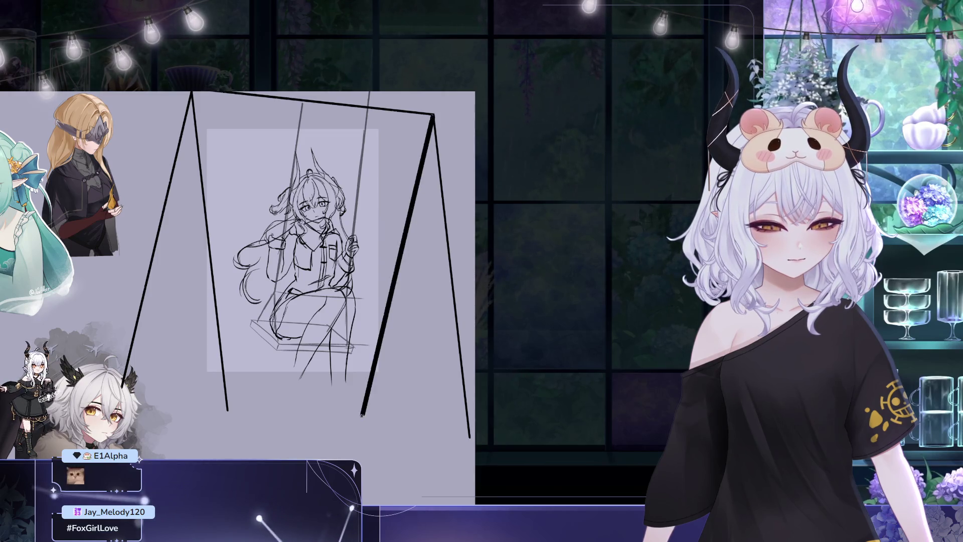
{"action": "left_click_drag", "start_coordinate": [192, 92], "coordinate": [231, 415]}
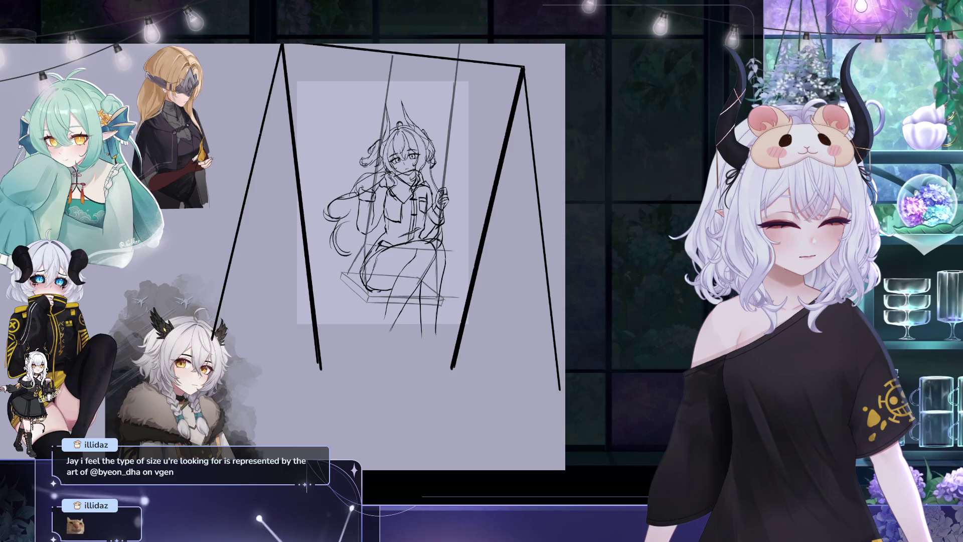
{"action": "key", "text": "Return"}
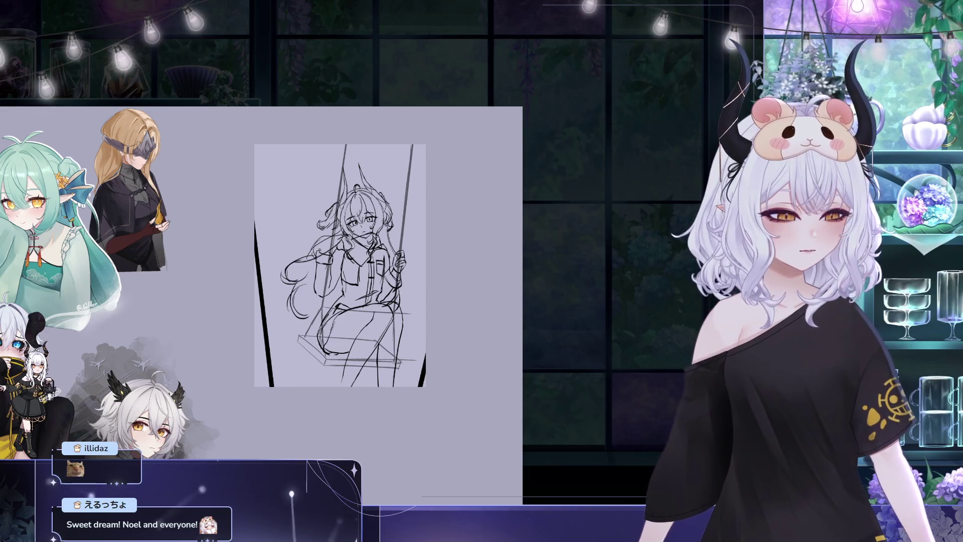
Overlay a rule-of-thirds grid on the swing sketch with Ctrl+'.
{"action": "key", "text": "ctrl+apostrophe"}
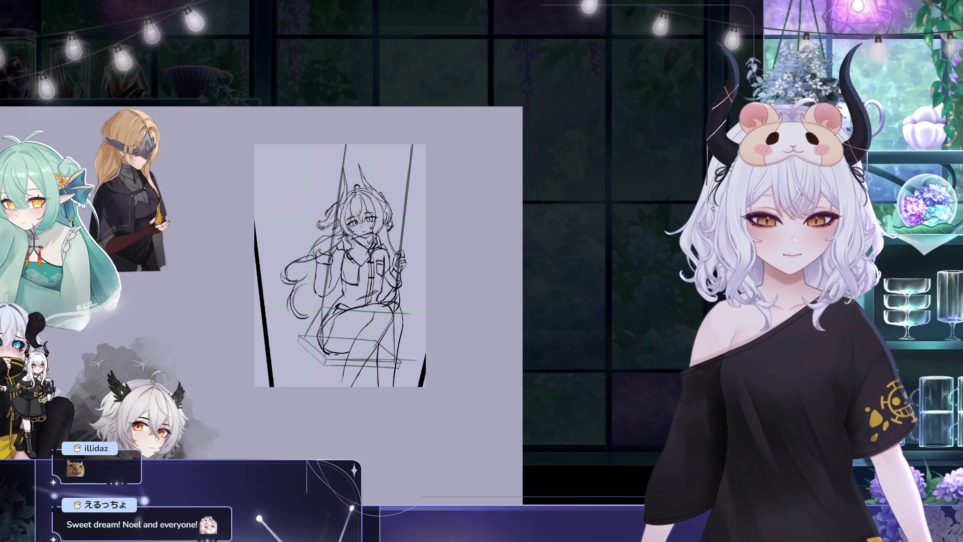
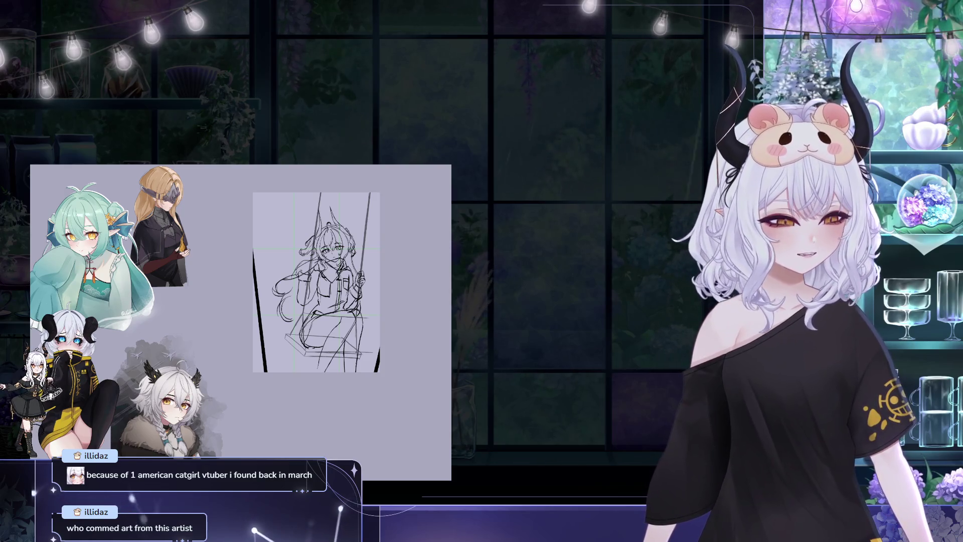
Sketch extra pencil lines around the girl's wooden swing seat.
{"action": "left_click_drag", "start_coordinate": [301, 329], "coordinate": [326, 352]}
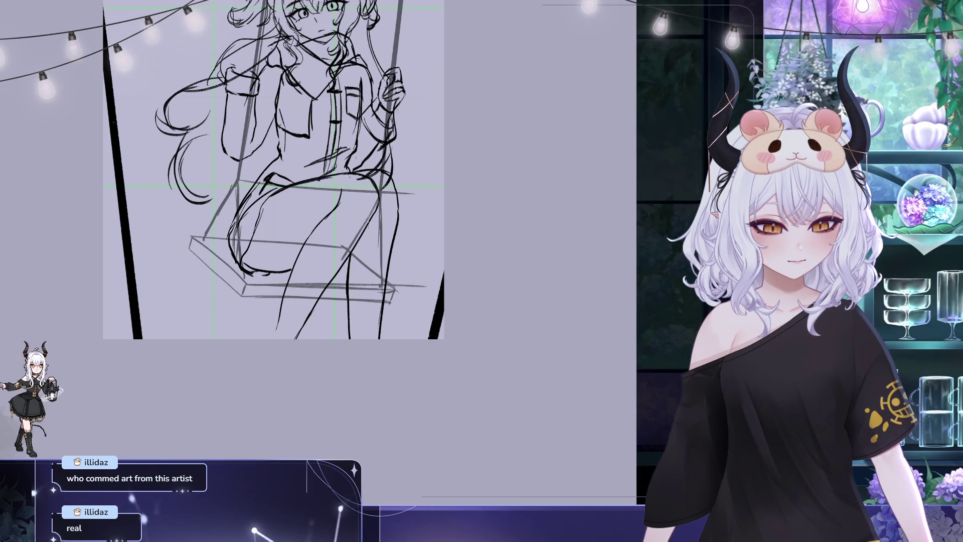
{"action": "left_click_drag", "start_coordinate": [421, 159], "coordinate": [418, 180]}
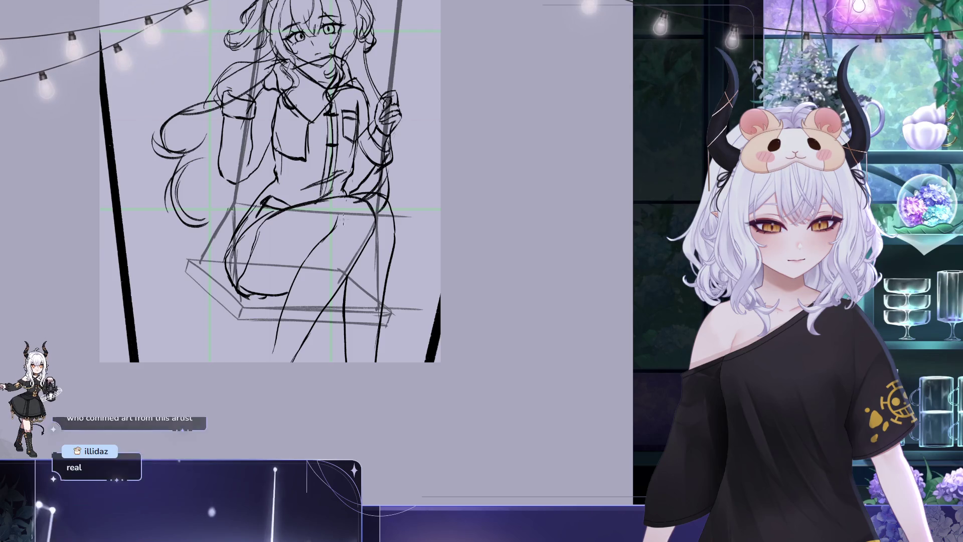
{"action": "left_click_drag", "start_coordinate": [330, 228], "coordinate": [339, 245]}
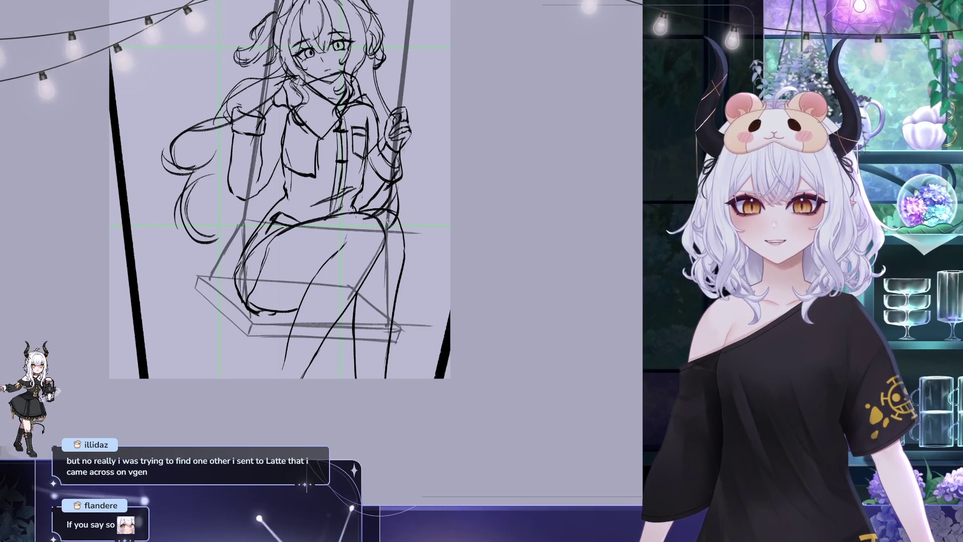
{"action": "scroll", "coordinate": [387, 220], "scroll_direction": "down", "scroll_amount": 3}
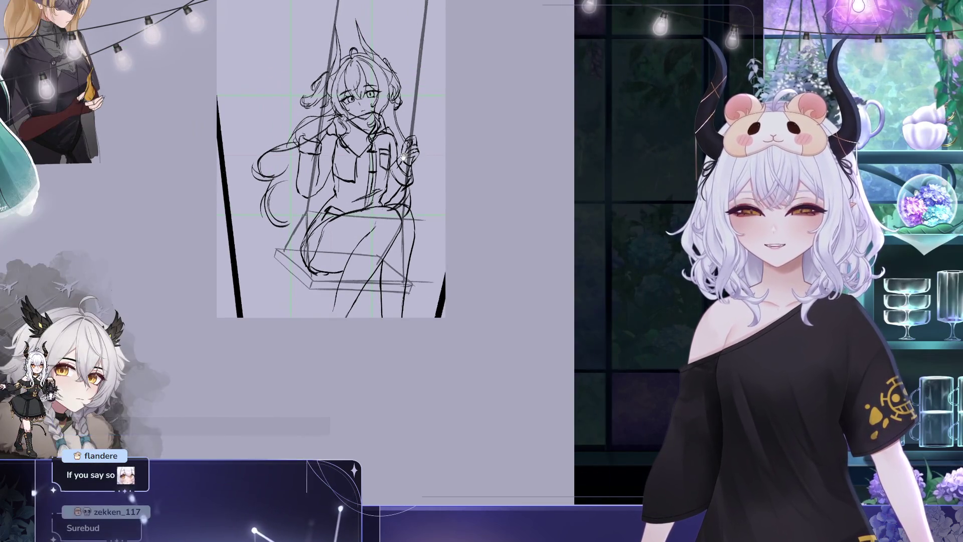
Recentre on the figure, draw a thin lower-leg line below the seat, and free-transform it.
{"action": "scroll", "coordinate": [465, 230], "scroll_direction": "up", "scroll_amount": 3}
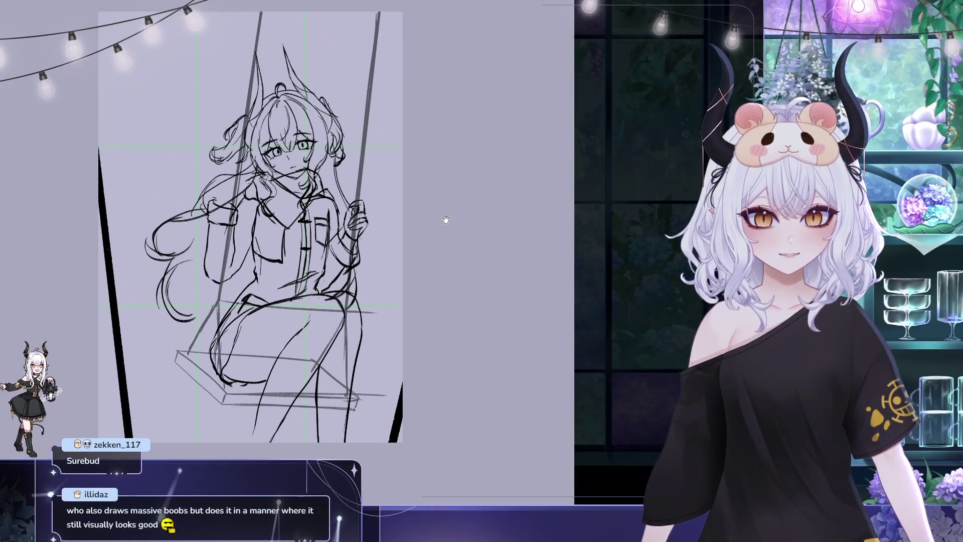
{"action": "left_click_drag", "start_coordinate": [445, 219], "coordinate": [469, 267]}
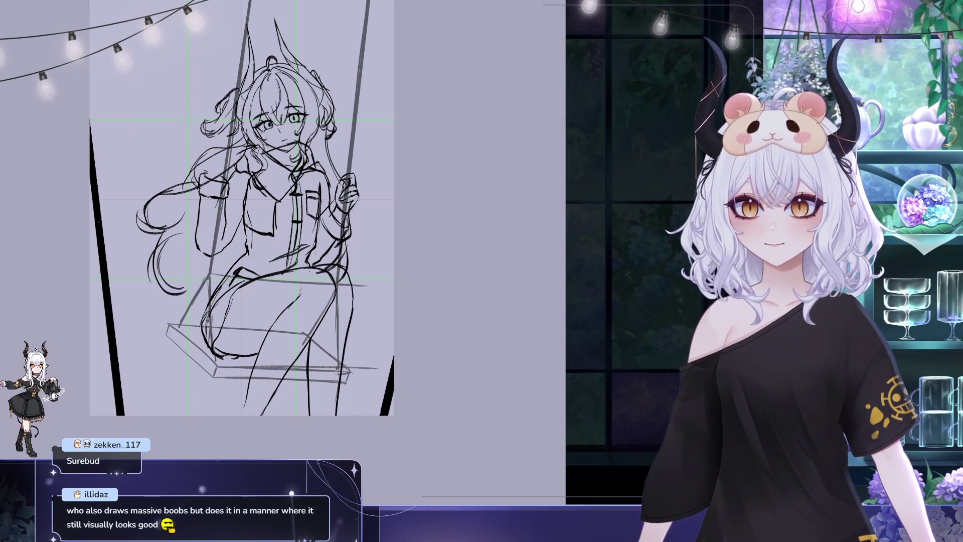
{"action": "left_click_drag", "start_coordinate": [358, 306], "coordinate": [339, 441]}
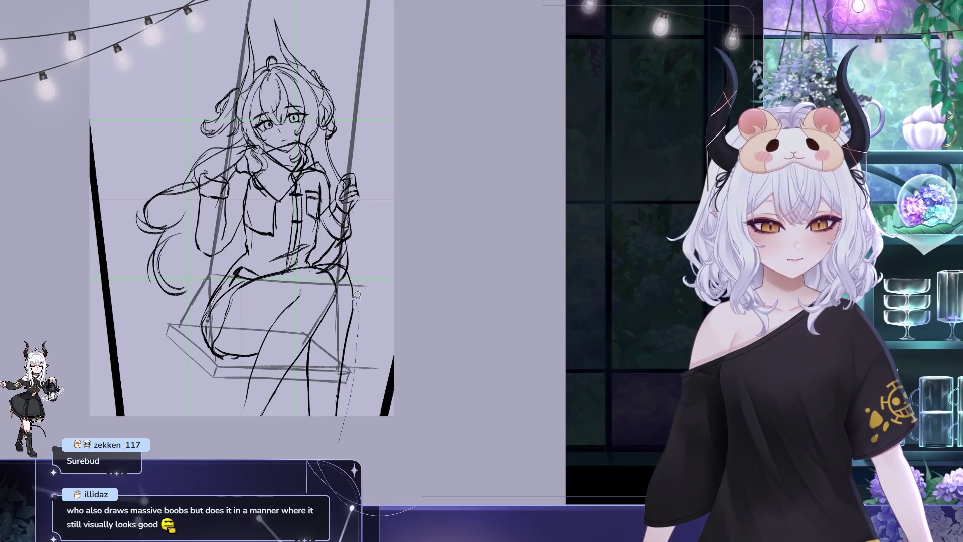
{"action": "key", "text": "ctrl+t"}
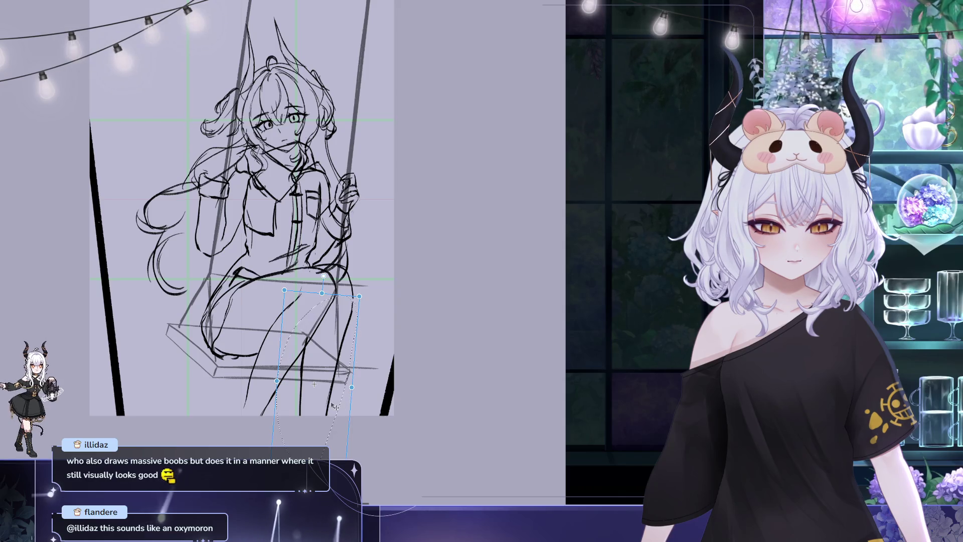
Shift the new leg line slightly right and up, then commit the transform.
{"action": "mouse_move", "coordinate": [343, 395]}
{"action": "left_mouse_down"}
{"action": "mouse_move", "coordinate": [354, 389]}
{"action": "mouse_move", "coordinate": [340, 397]}
{"action": "left_mouse_up"}
{"action": "key", "text": "Up"}
{"action": "key", "text": "Up"}
{"action": "key", "text": "Up"}
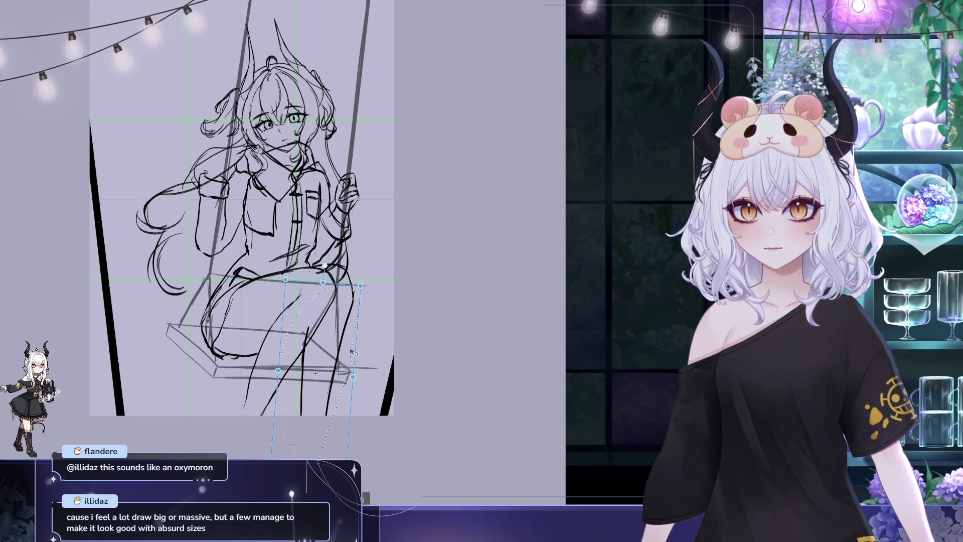
{"action": "key", "text": "Return"}
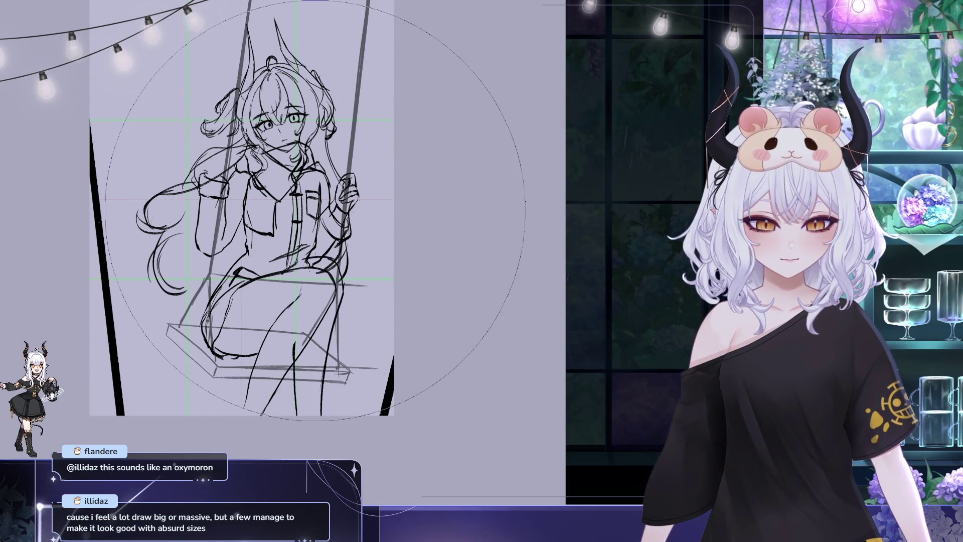
Adjust the brush size and draw a long pencil line down the girl's leg.
{"action": "key", "text": "bracketleft"}
{"action": "key", "text": "bracketleft"}
{"action": "key", "text": "bracketleft"}
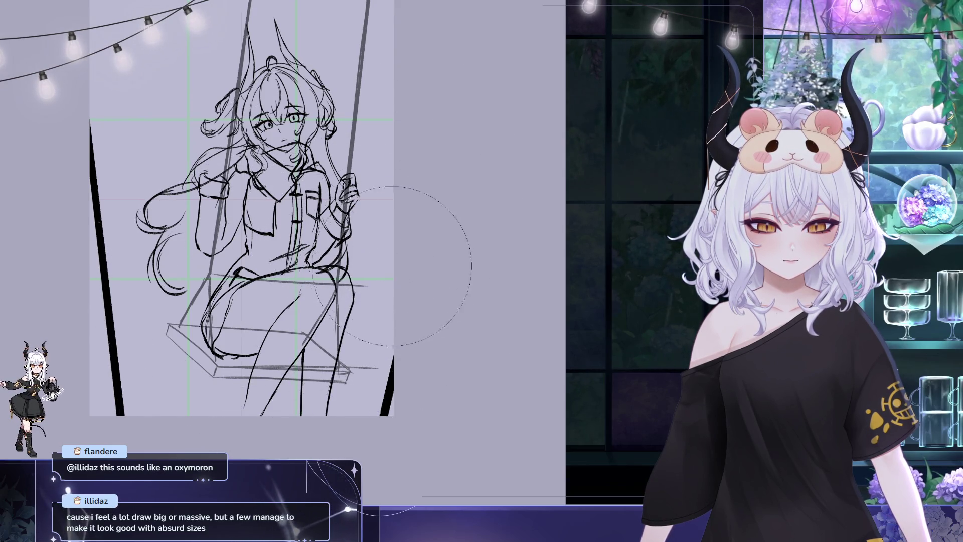
{"action": "key", "text": "bracketleft"}
{"action": "key", "text": "bracketleft"}
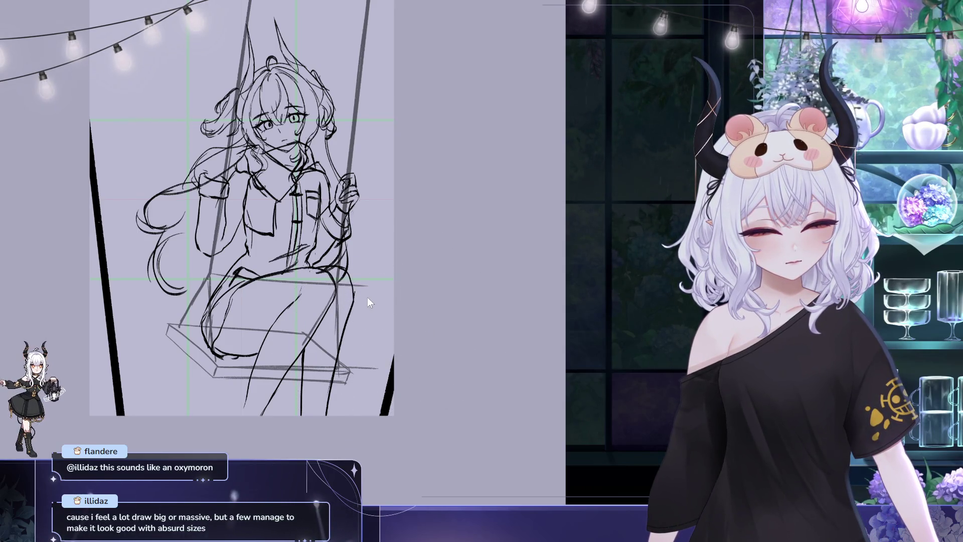
{"action": "key", "text": "bracketright"}
{"action": "key", "text": "bracketright"}
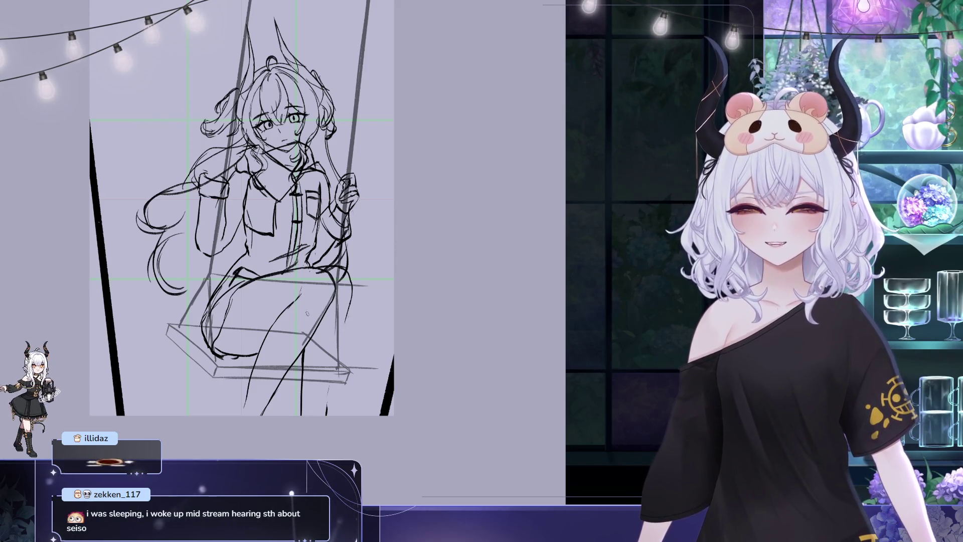
{"action": "left_click_drag", "start_coordinate": [353, 301], "coordinate": [330, 411]}
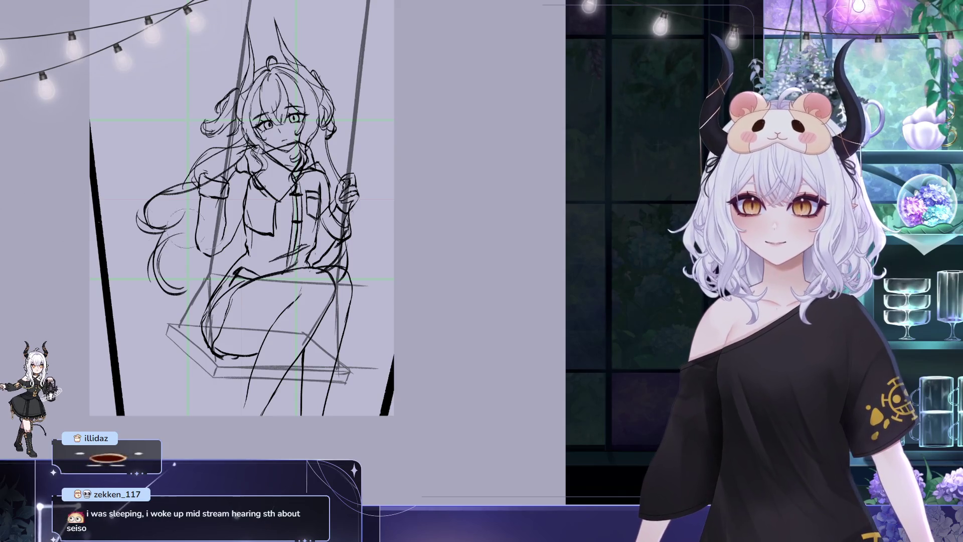
{"action": "key", "text": "bracketright"}
{"action": "key", "text": "bracketright"}
{"action": "key", "text": "bracketright"}
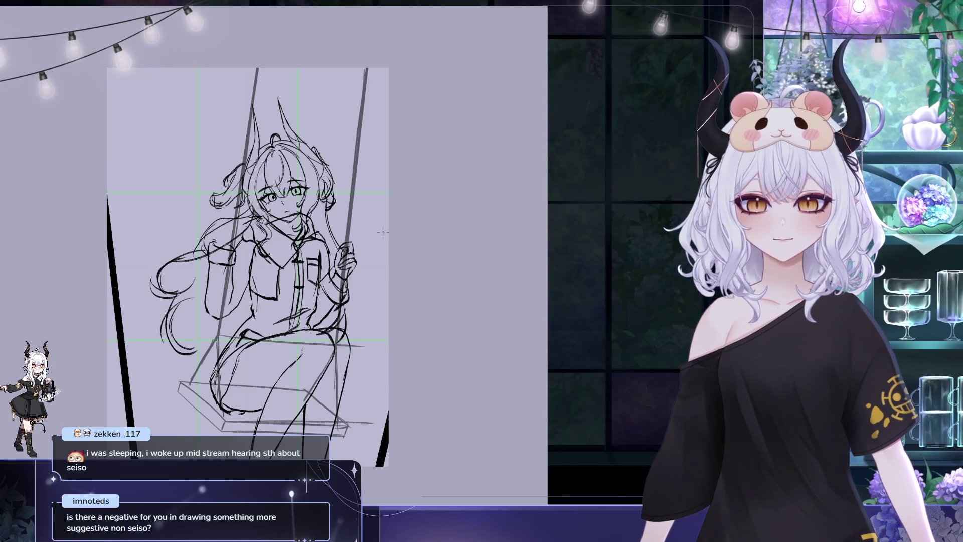
Turn off the green thirds grid and begin a freehand outline around the lap.
{"action": "key", "text": "ctrl+apostrophe"}
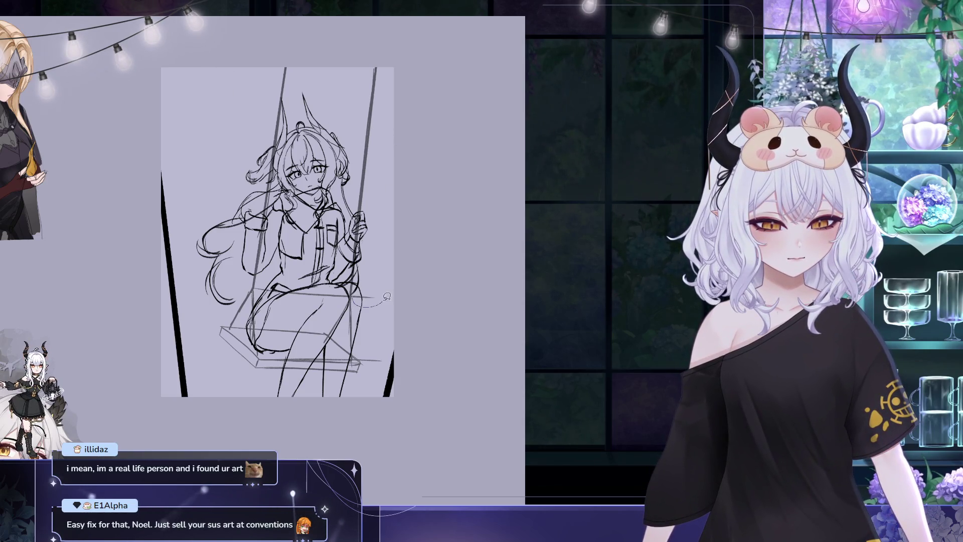
{"action": "mouse_move", "coordinate": [353, 291]}
{"action": "left_mouse_down"}
{"action": "mouse_move", "coordinate": [306, 309]}
{"action": "mouse_move", "coordinate": [259, 287]}
{"action": "left_mouse_up"}
Close and deselect the lap selection, then draw the right swing rope past the canvas top.
{"action": "mouse_move", "coordinate": [330, 262]}
{"action": "left_mouse_down"}
{"action": "mouse_move", "coordinate": [351, 293]}
{"action": "mouse_move", "coordinate": [301, 301]}
{"action": "left_mouse_up"}
{"action": "key", "text": "ctrl+d"}
{"action": "key", "text": "ctrl+d"}
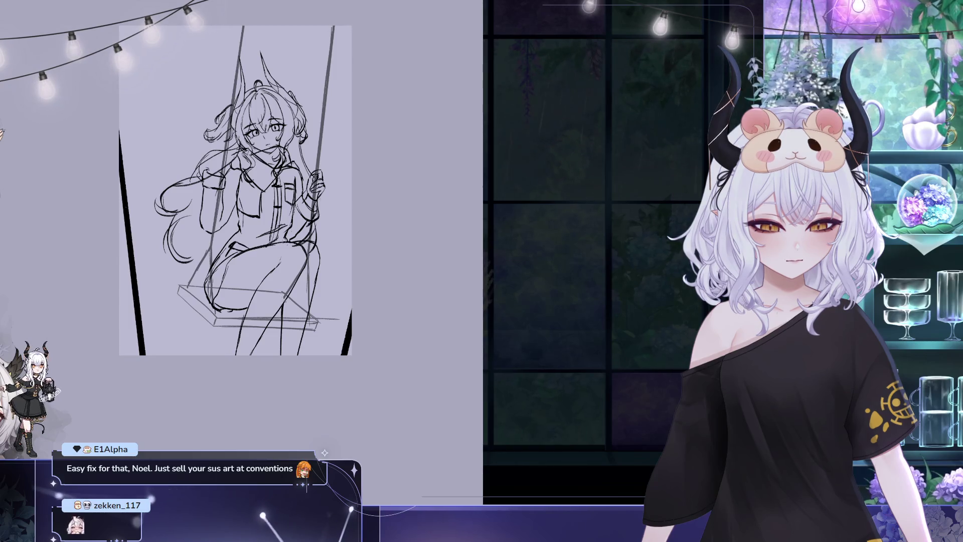
{"action": "scroll", "coordinate": [236, 201], "scroll_direction": "up", "scroll_amount": 1}
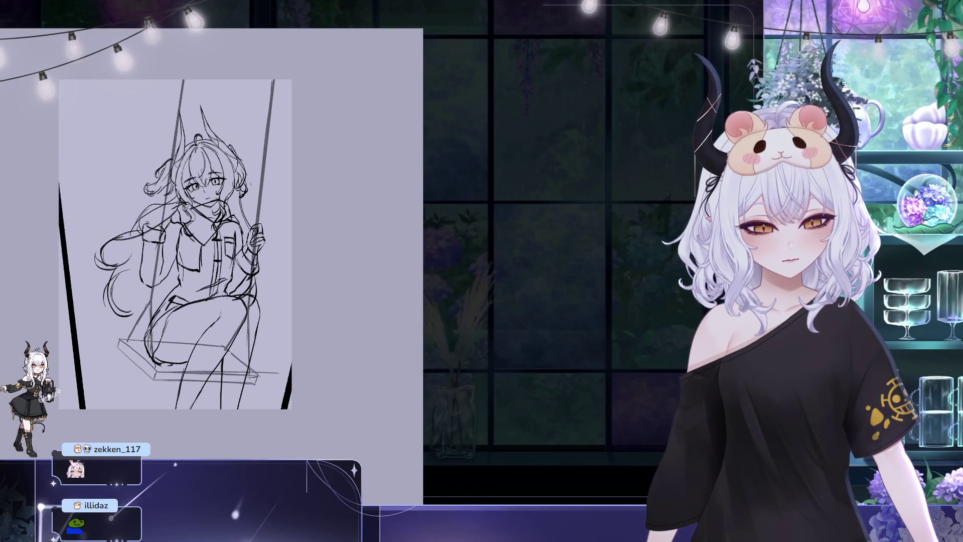
{"action": "left_click_drag", "start_coordinate": [273, 52], "coordinate": [254, 258]}
Undo the first rope stroke and redraw the right rope as one darker, thicker line.
{"action": "key", "text": "ctrl+z"}
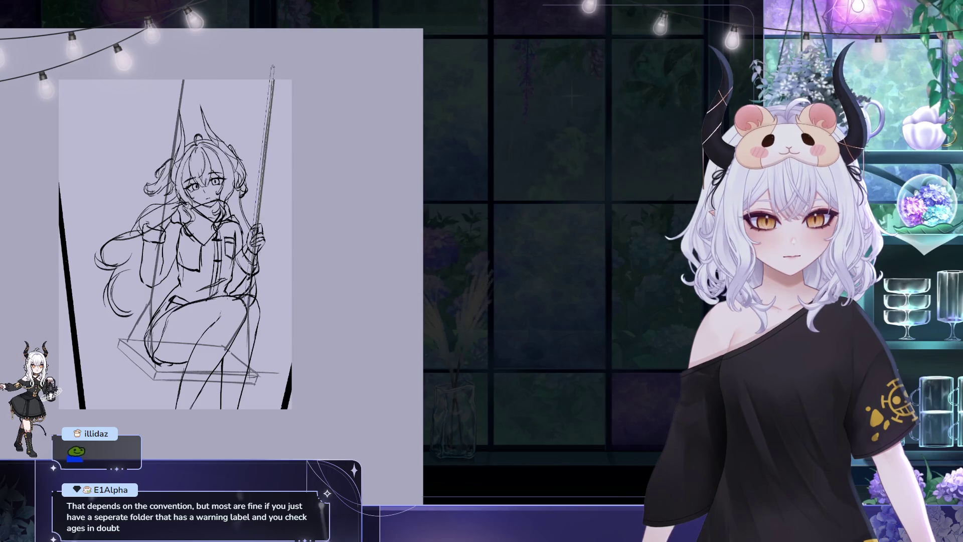
{"action": "left_click_drag", "start_coordinate": [253, 281], "coordinate": [271, 107]}
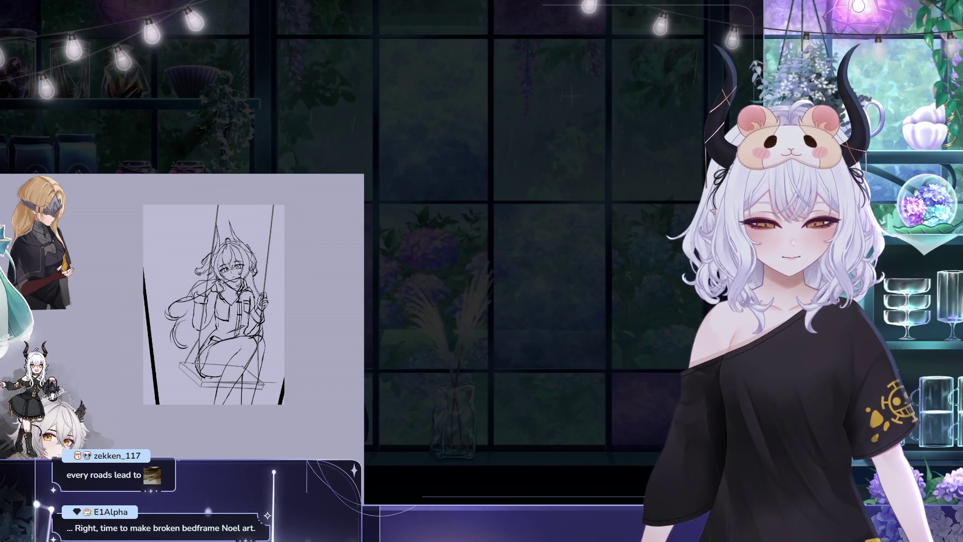
{"action": "left_click_drag", "start_coordinate": [190, 399], "coordinate": [140, 372]}
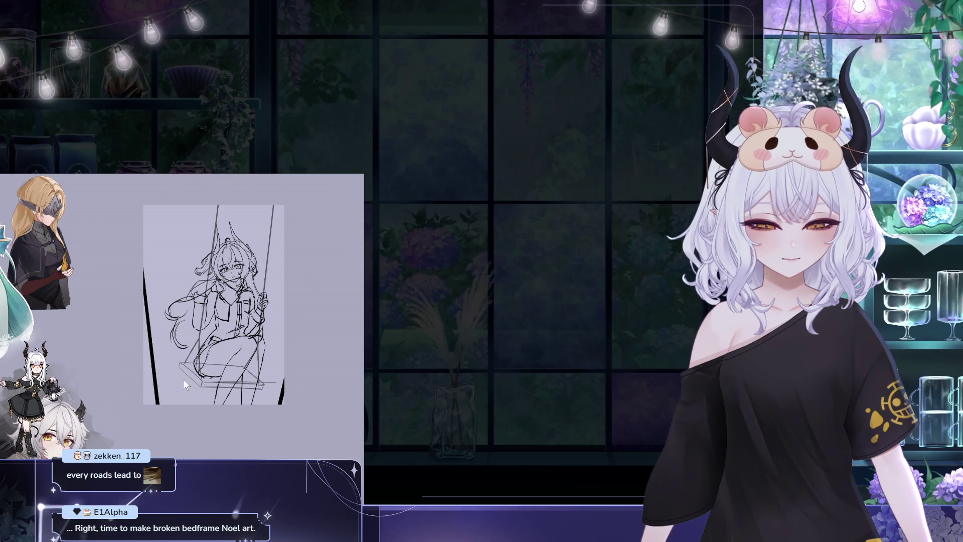
{"action": "left_click_drag", "start_coordinate": [172, 417], "coordinate": [187, 374]}
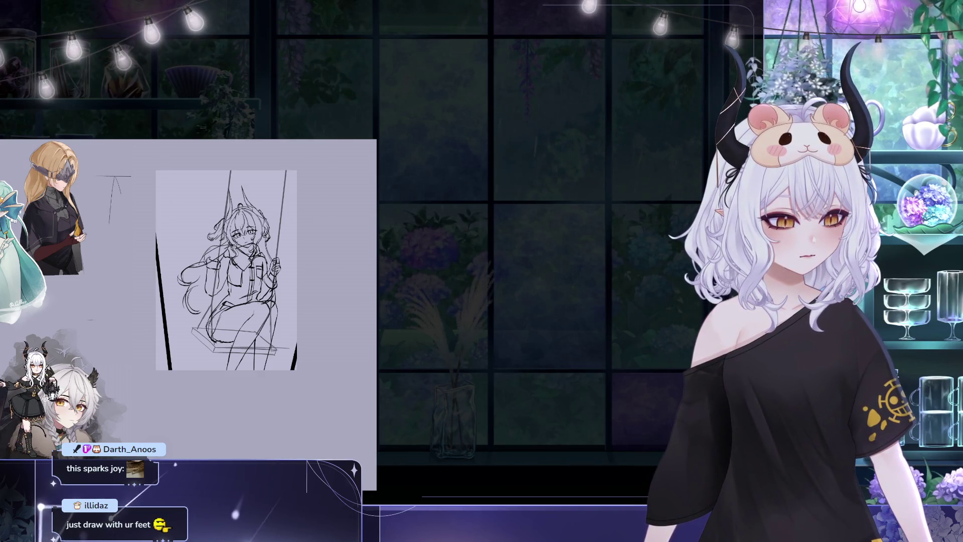
{"action": "key", "text": "ctrl+Tab"}
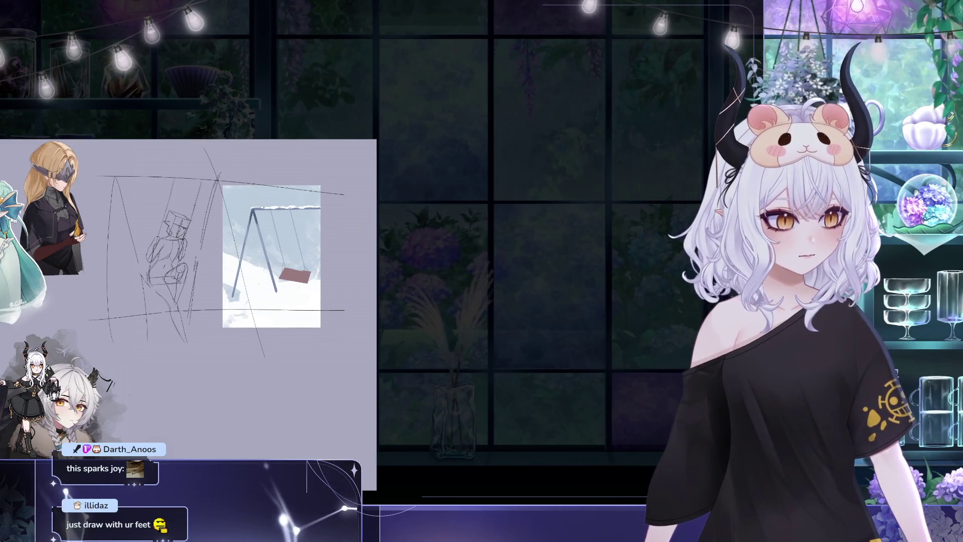
{"action": "key", "text": "ctrl+Tab"}
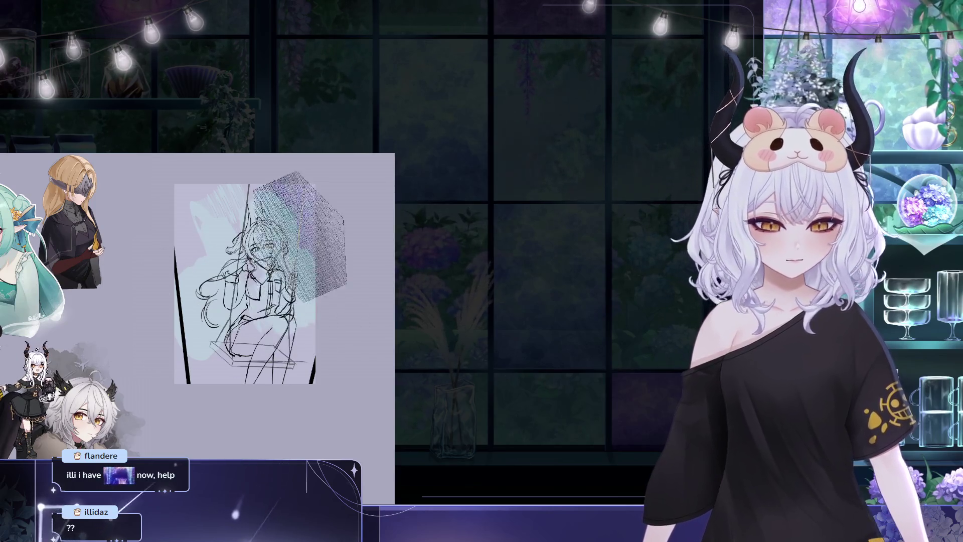
Lay a speckled lavender-blue texture stroke beside the swing seat over the pale-blue wash.
{"action": "left_click_drag", "start_coordinate": [245, 211], "coordinate": [275, 278]}
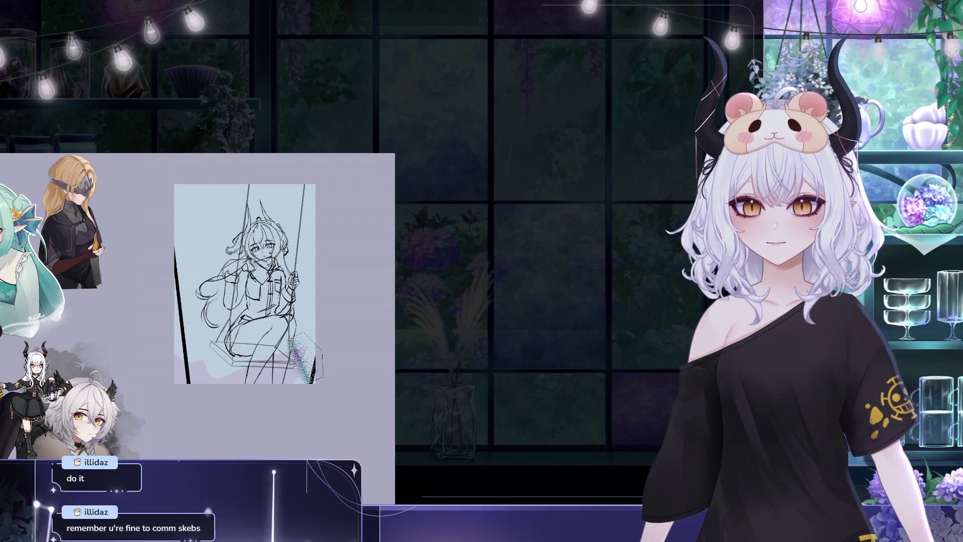
Paint over the lavender patch along the bottom, shrink the brush, and view the emote sheet.
{"action": "mouse_move", "coordinate": [296, 354]}
{"action": "left_mouse_down"}
{"action": "mouse_move", "coordinate": [241, 387]}
{"action": "mouse_move", "coordinate": [161, 387]}
{"action": "mouse_move", "coordinate": [173, 370]}
{"action": "left_mouse_up"}
{"action": "key", "text": "bracketleft"}
{"action": "key", "text": "bracketleft"}
{"action": "key", "text": "bracketleft"}
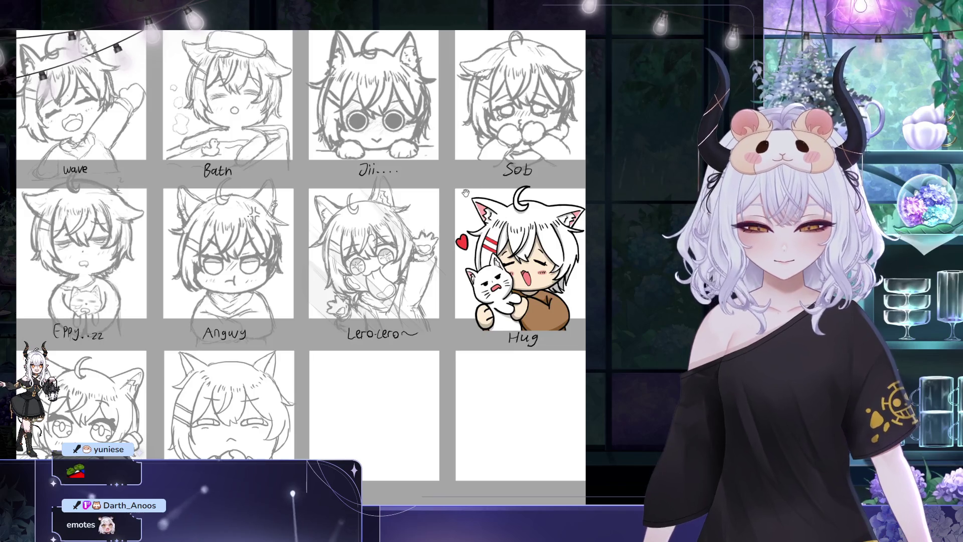
{"action": "scroll", "coordinate": [477, 331], "scroll_direction": "up", "scroll_amount": 2}
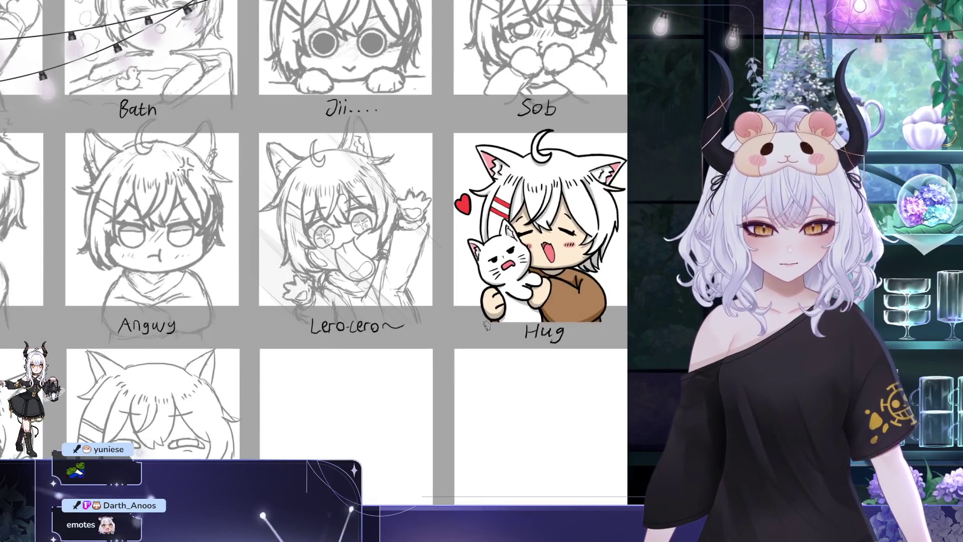
Write an @ sign and the signature handle in the empty cell below Lero-lero~.
{"action": "left_click_drag", "start_coordinate": [320, 368], "coordinate": [327, 356]}
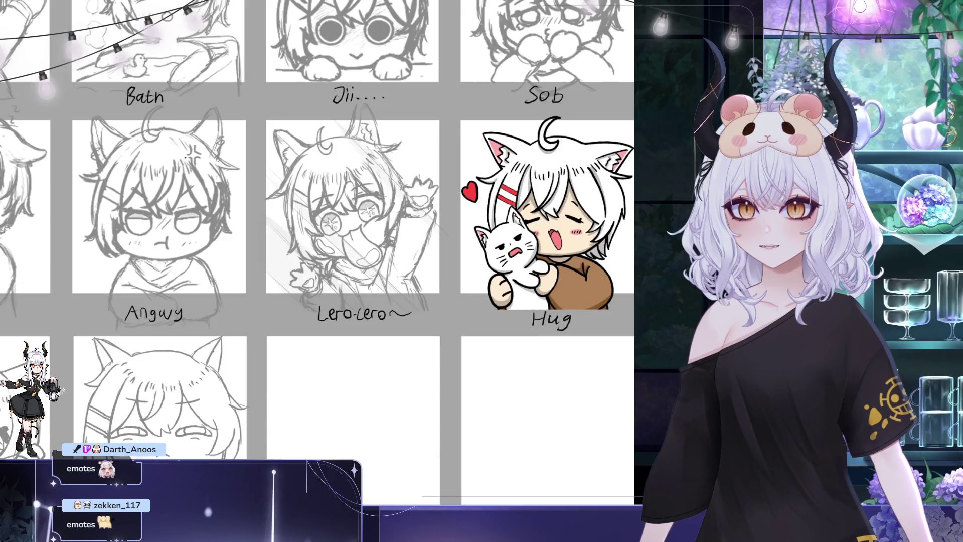
{"action": "left_click_drag", "start_coordinate": [303, 379], "coordinate": [378, 386]}
{"action": "mouse_move", "coordinate": [386, 376]}
{"action": "left_mouse_down"}
{"action": "mouse_move", "coordinate": [387, 385]}
{"action": "mouse_move", "coordinate": [417, 385]}
{"action": "left_mouse_up"}
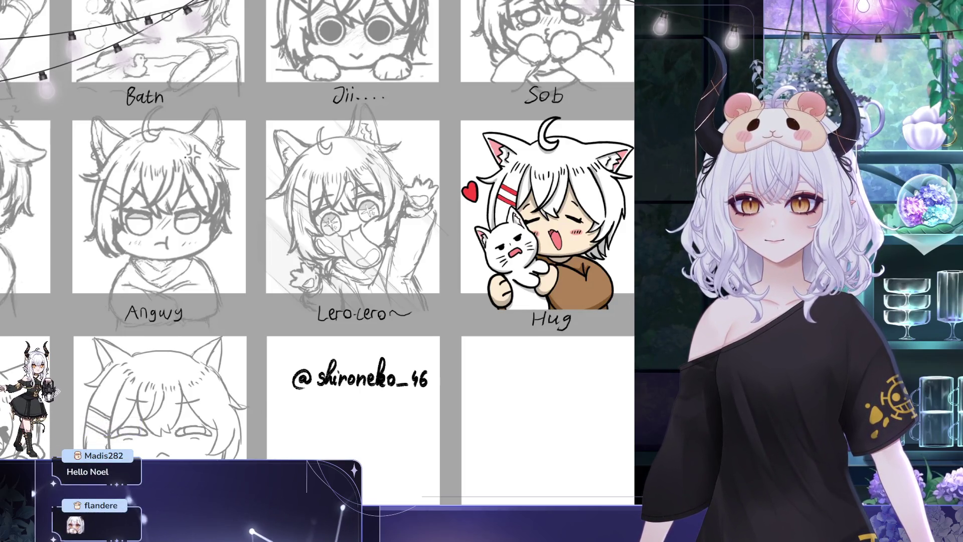
{"action": "scroll", "coordinate": [221, 188], "scroll_direction": "down", "scroll_amount": 2}
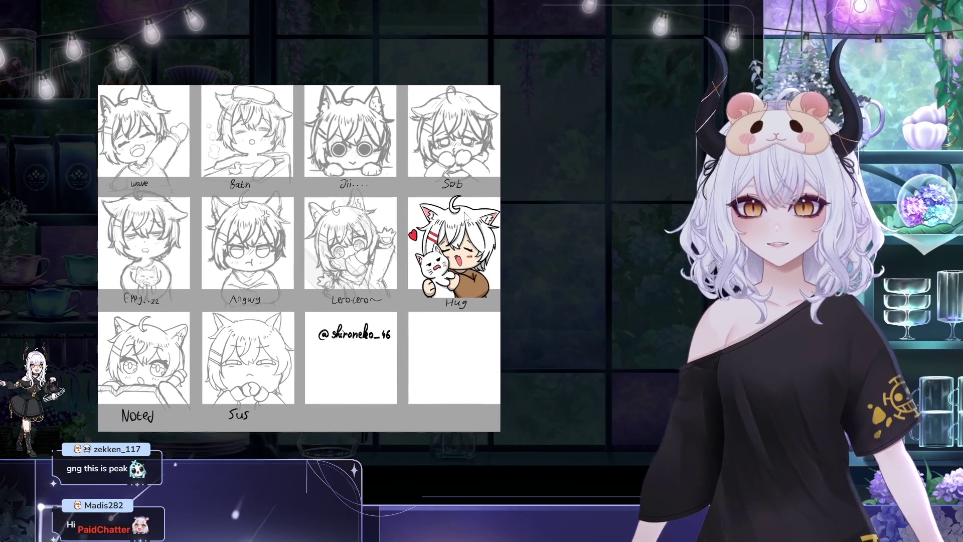
Scale up the handwritten signature, shift it left to the cell centre, and commit the transform.
{"action": "key", "text": "ctrl+t"}
{"action": "left_click_drag", "start_coordinate": [401, 351], "coordinate": [455, 368]}
{"action": "key", "text": "Return"}
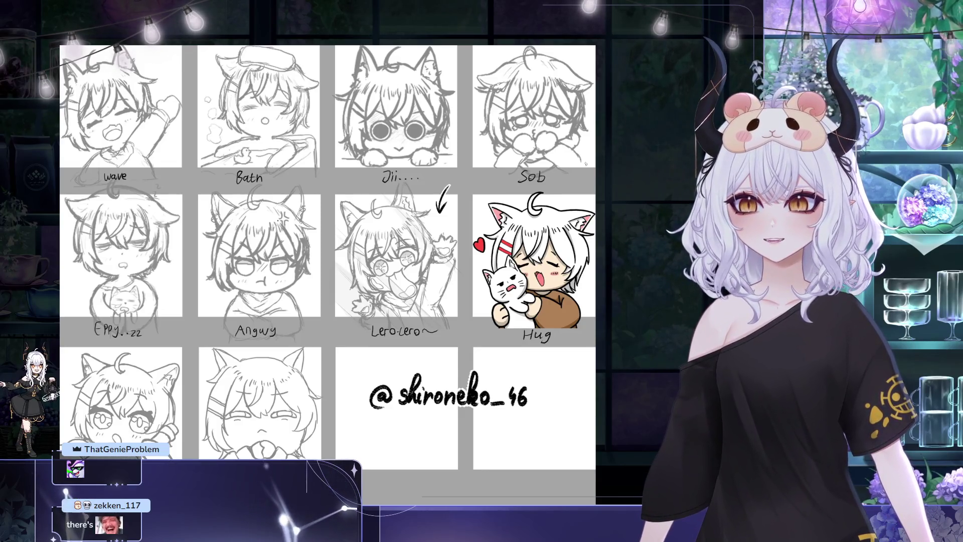
{"action": "mouse_move", "coordinate": [485, 391]}
{"action": "left_mouse_down"}
{"action": "mouse_move", "coordinate": [475, 421]}
{"action": "mouse_move", "coordinate": [463, 416]}
{"action": "left_mouse_up"}
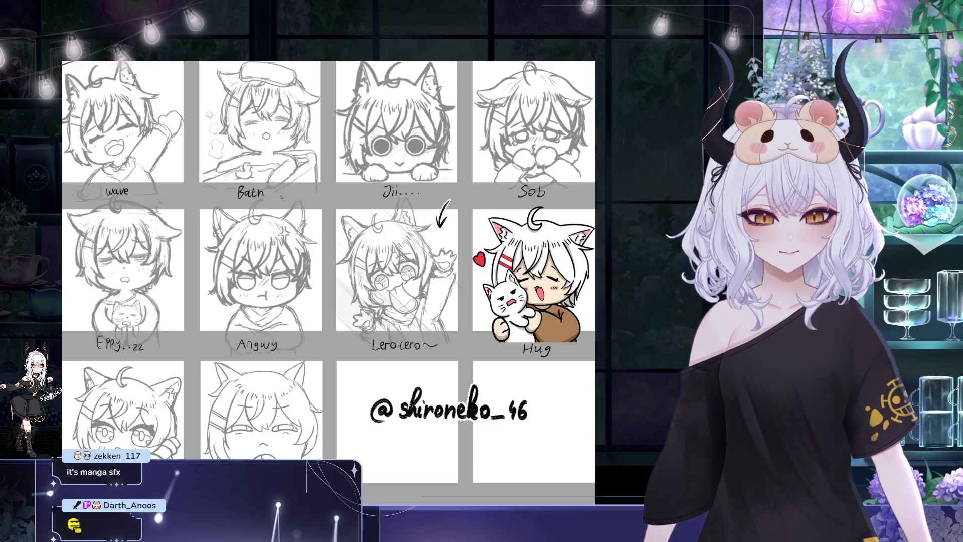
{"action": "scroll", "coordinate": [429, 111], "scroll_direction": "down", "scroll_amount": 3}
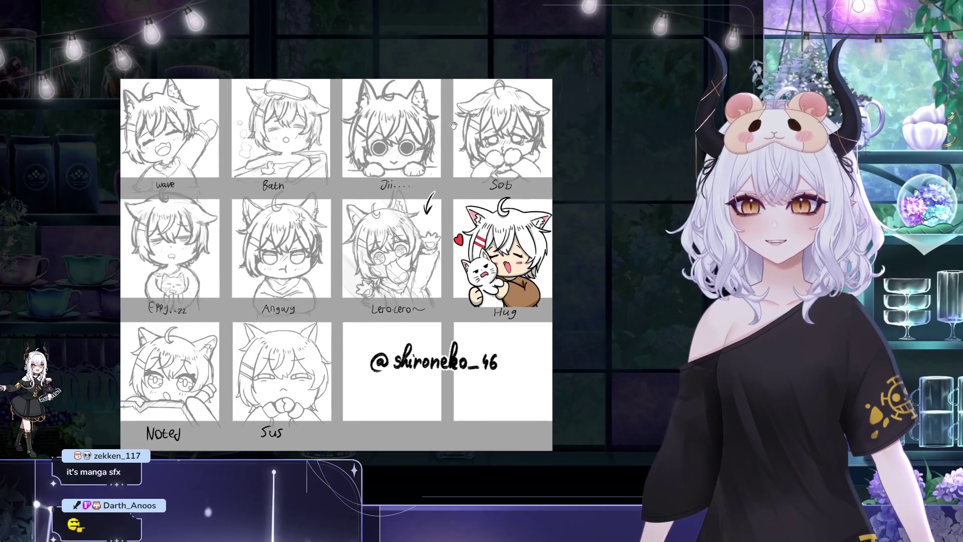
{"action": "scroll", "coordinate": [486, 122], "scroll_direction": "up", "scroll_amount": 3}
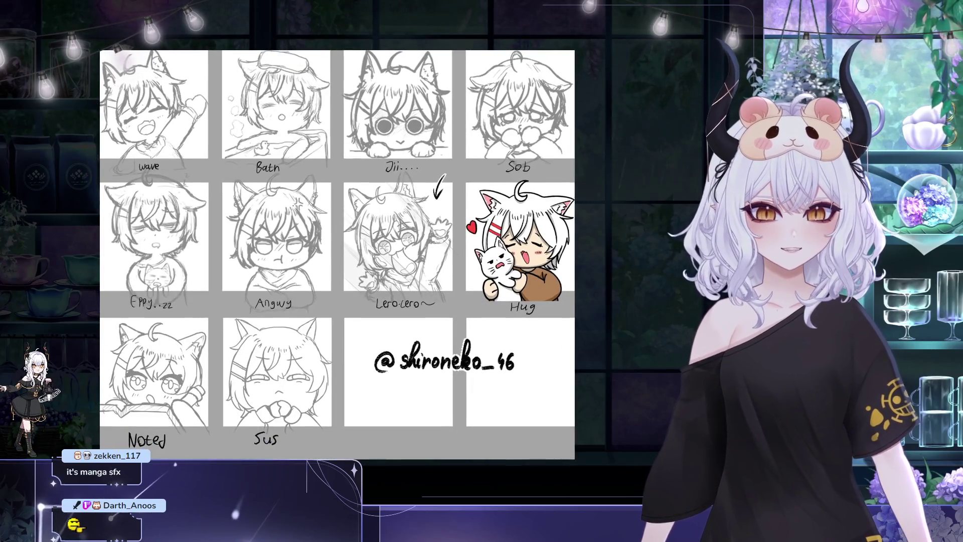
{"action": "key", "text": "Right"}
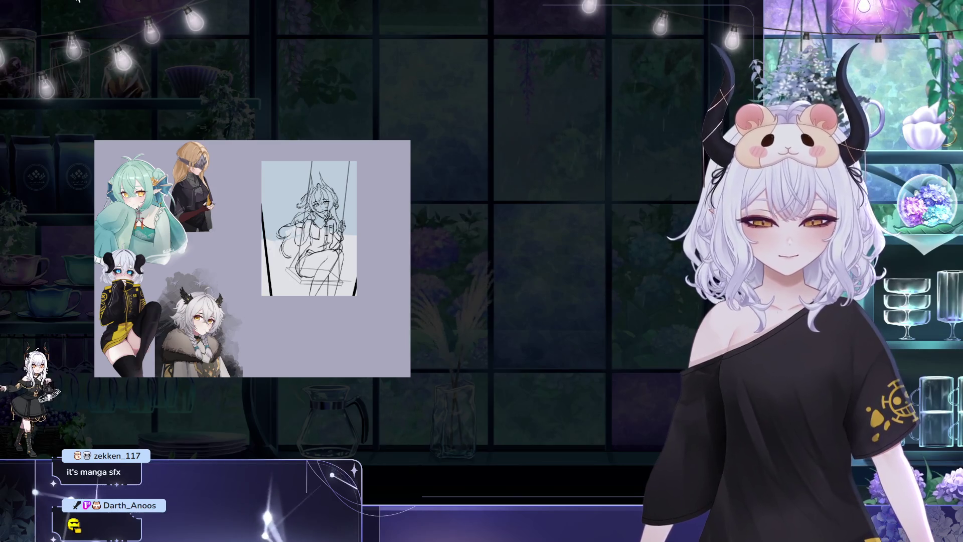
Zoom in on the swing sketch and pan it toward the centre of the view.
{"action": "scroll", "coordinate": [319, 219], "scroll_direction": "up", "scroll_amount": 5}
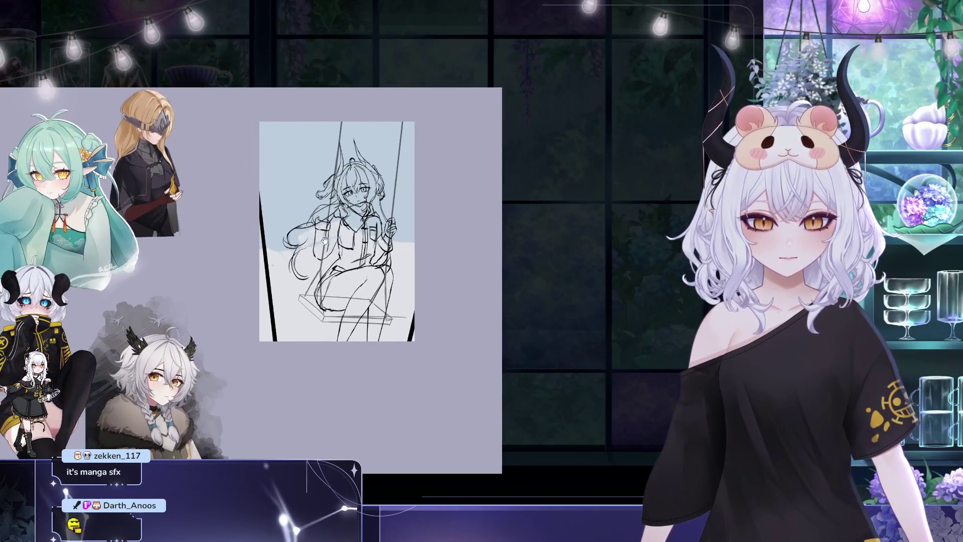
{"action": "left_click_drag", "start_coordinate": [319, 220], "coordinate": [386, 232]}
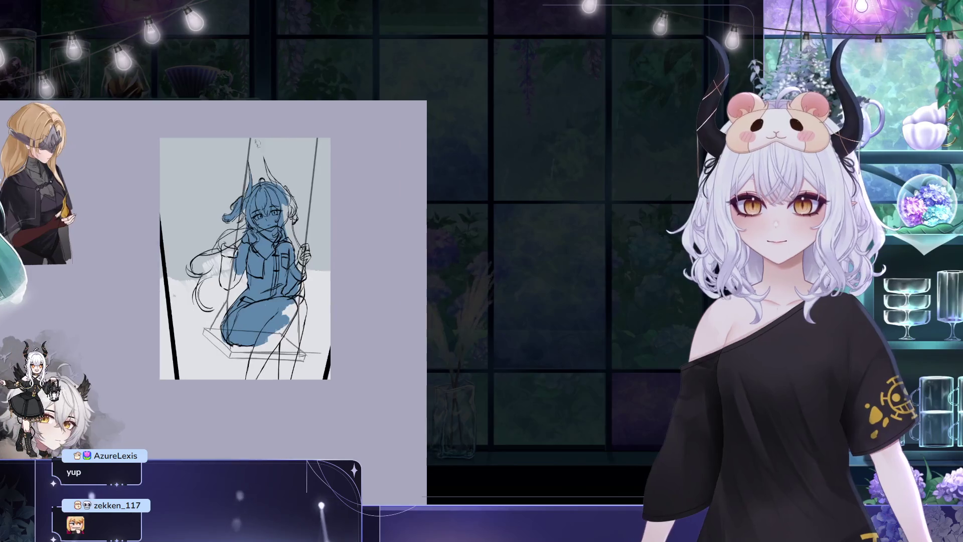
Add a second horn and a hair stroke, paint blue over the lower legs, then fill the background dark teal.
{"action": "left_click_drag", "start_coordinate": [265, 159], "coordinate": [273, 183]}
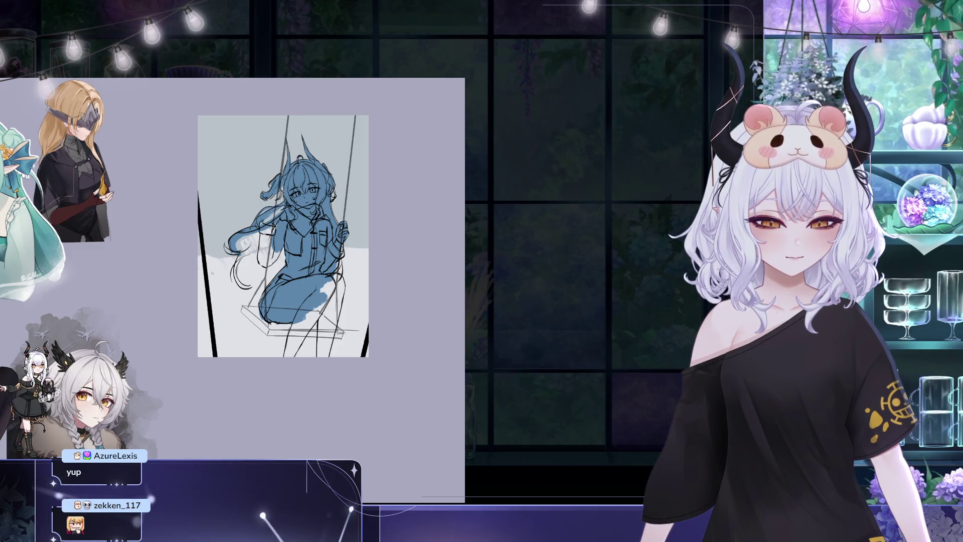
{"action": "left_click_drag", "start_coordinate": [272, 228], "coordinate": [238, 255]}
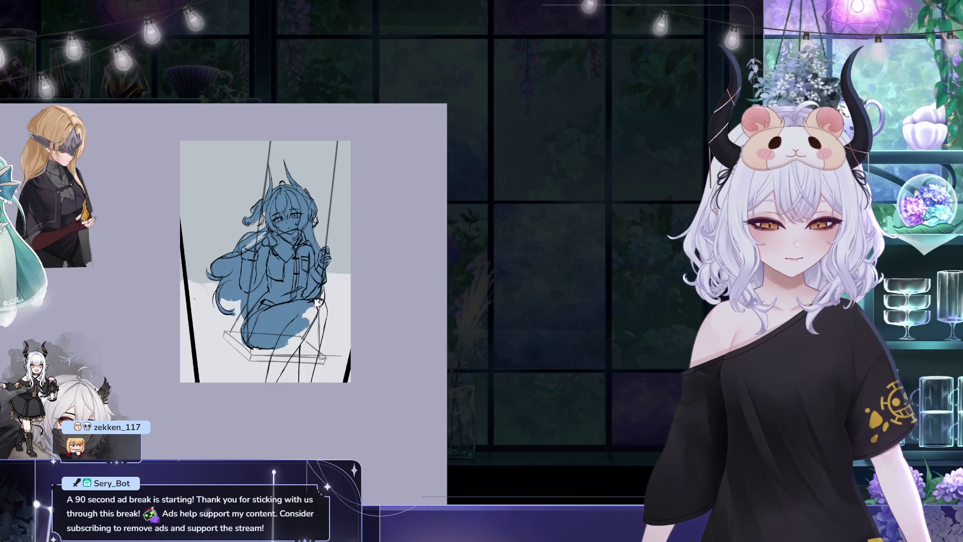
{"action": "mouse_move", "coordinate": [308, 311]}
{"action": "left_mouse_down"}
{"action": "mouse_move", "coordinate": [279, 373]}
{"action": "mouse_move", "coordinate": [284, 332]}
{"action": "left_mouse_up"}
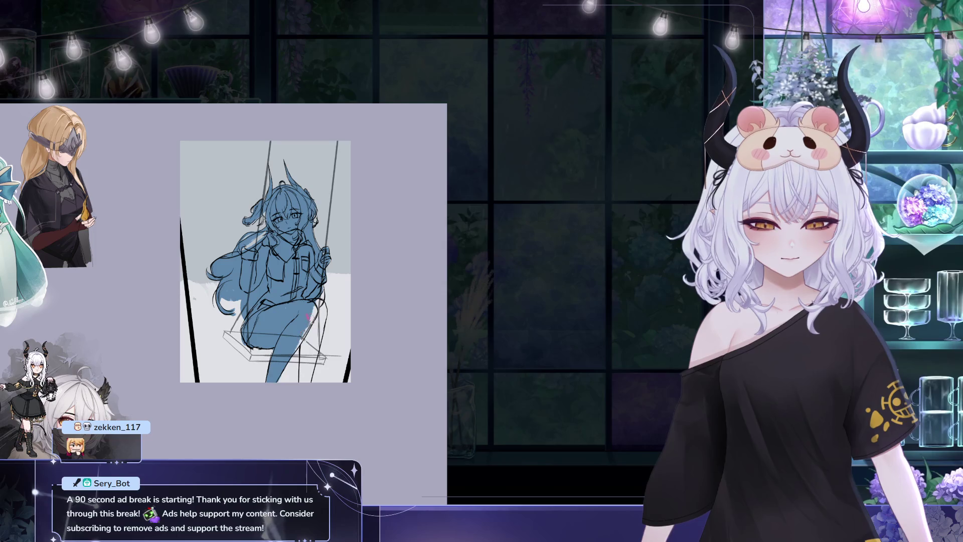
{"action": "left_click_drag", "start_coordinate": [318, 304], "coordinate": [307, 357]}
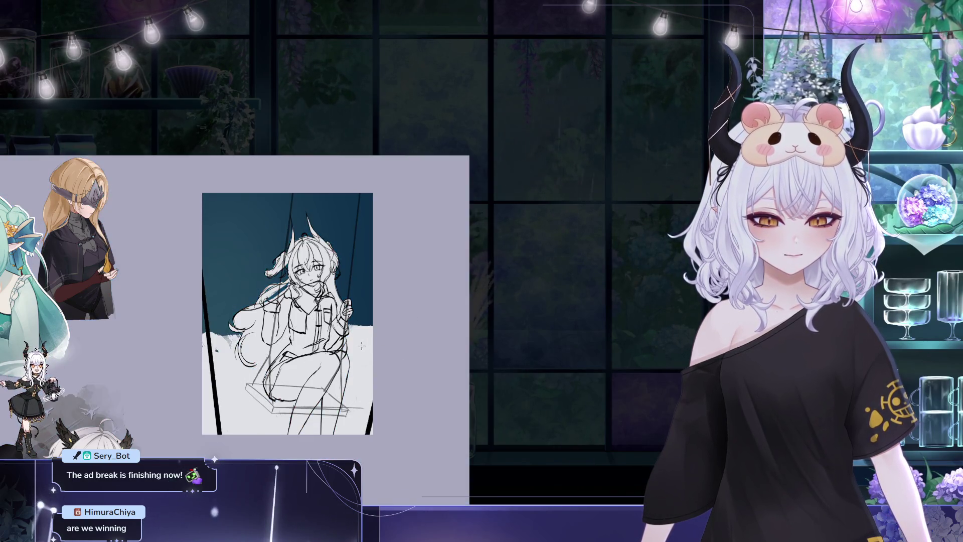
{"action": "key", "text": "ctrl+y"}
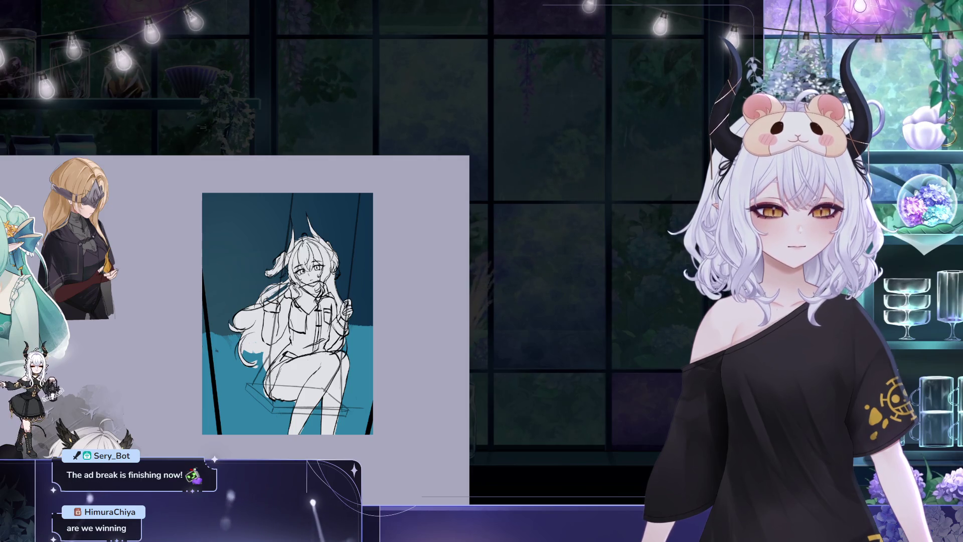
Recolour the ground beneath the swing from bright blue to pale pink.
{"action": "left_click", "coordinate": [373, 324]}
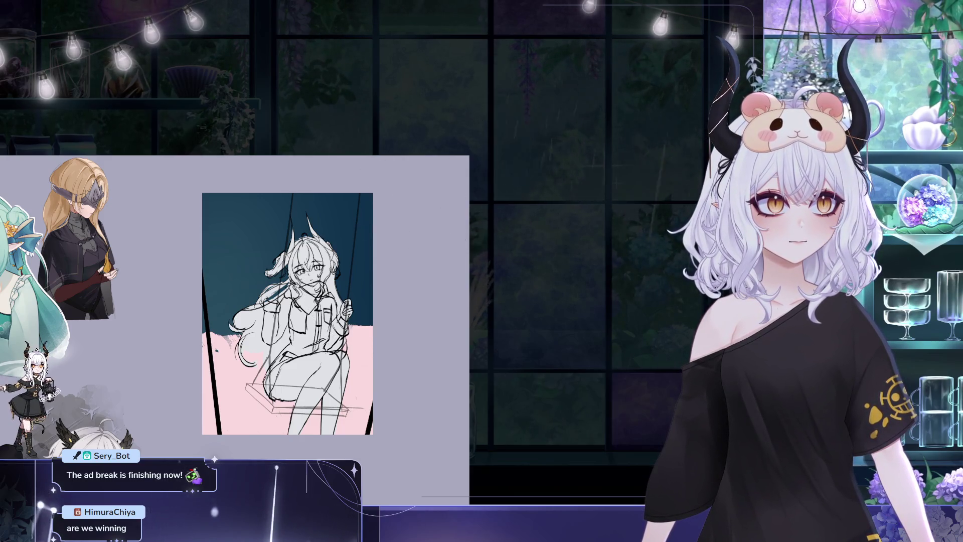
Airbrush a soft teal-to-pink gradient along the ground boundary and the lower-right edge.
{"action": "left_click_drag", "start_coordinate": [215, 351], "coordinate": [424, 380]}
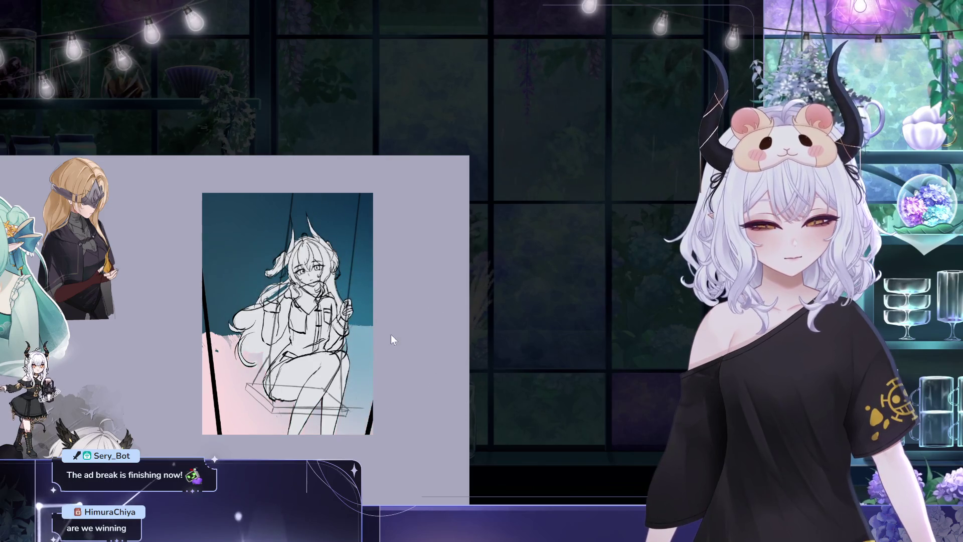
{"action": "key", "text": "ctrl+z"}
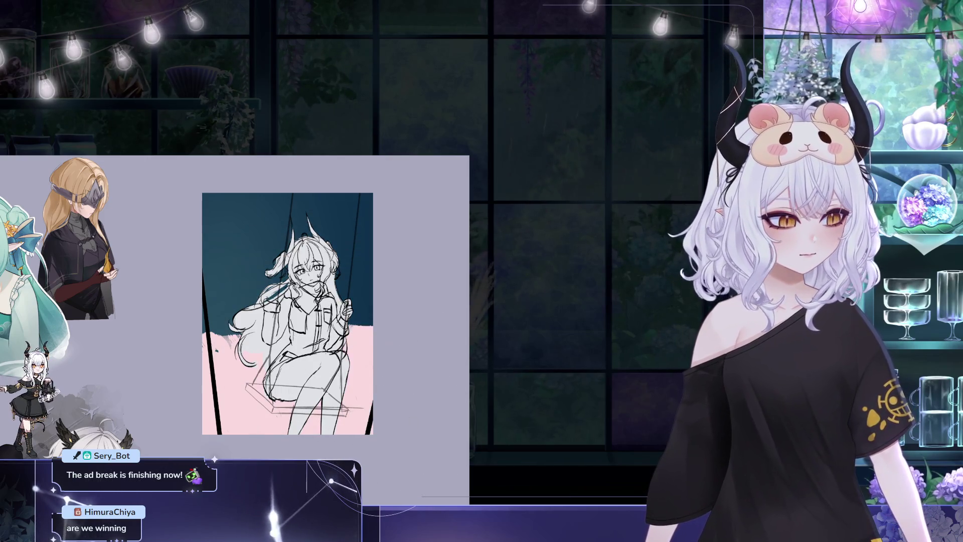
{"action": "left_click_drag", "start_coordinate": [430, 204], "coordinate": [382, 333]}
{"action": "key", "text": "ctrl+z"}
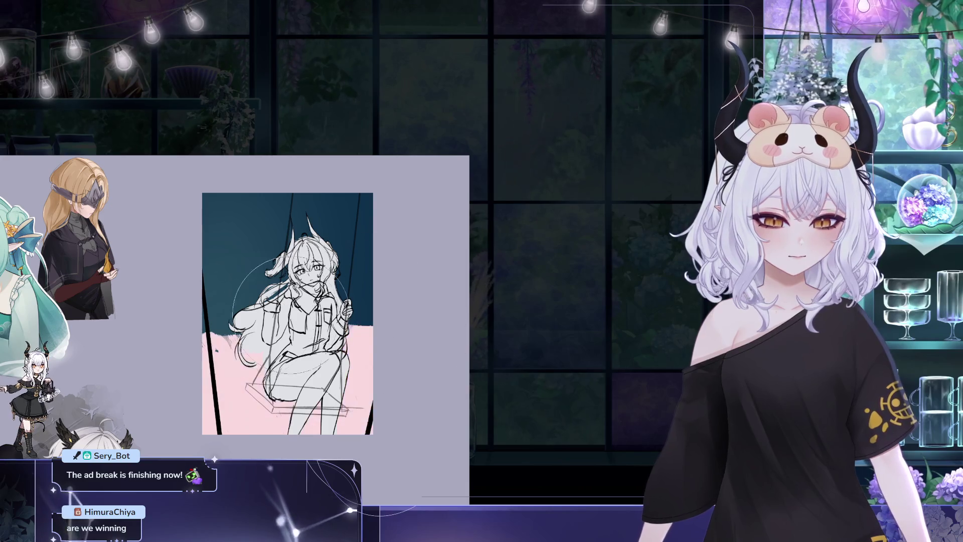
{"action": "left_click_drag", "start_coordinate": [221, 351], "coordinate": [401, 377]}
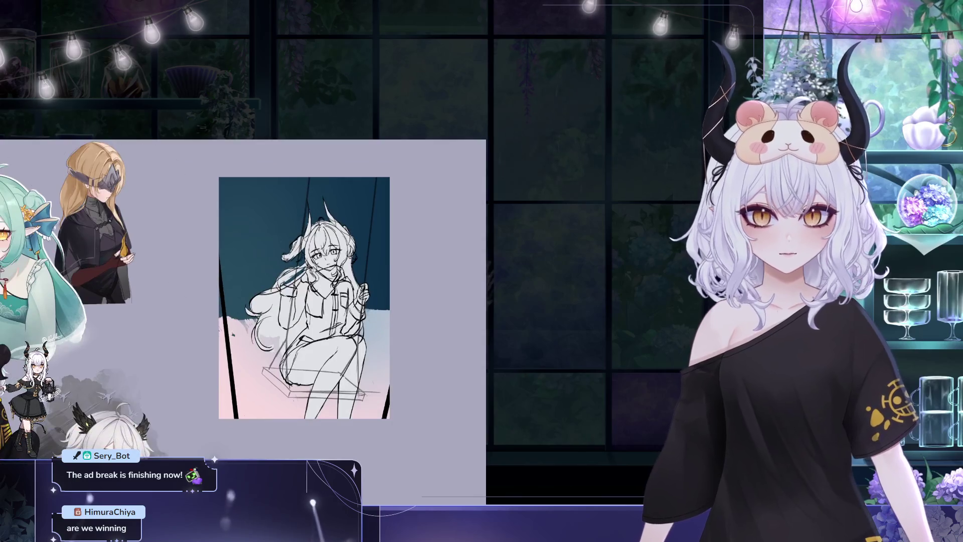
{"action": "left_click_drag", "start_coordinate": [389, 387], "coordinate": [406, 343]}
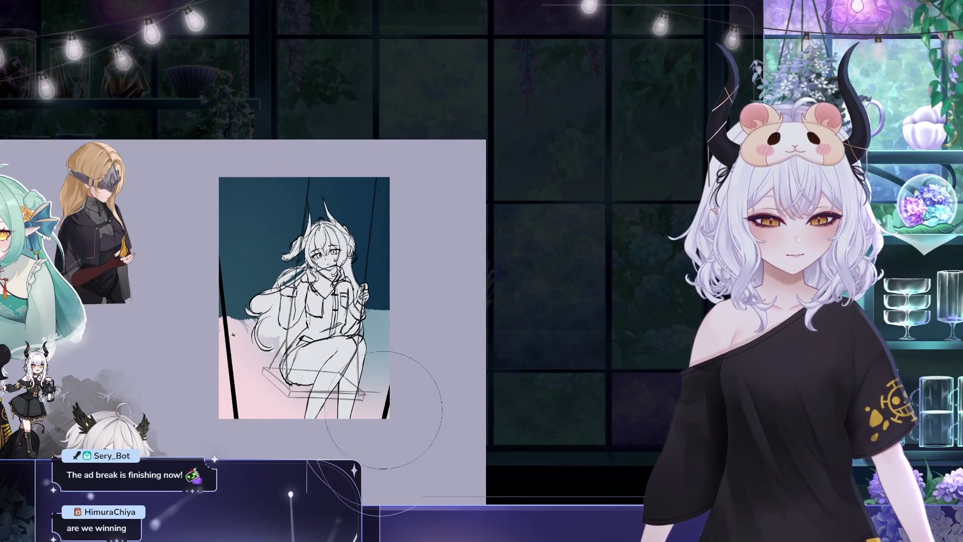
Sample a colour and paint soft white cloud strokes around the swing seat.
{"action": "left_click_drag", "start_coordinate": [247, 399], "coordinate": [247, 400]}
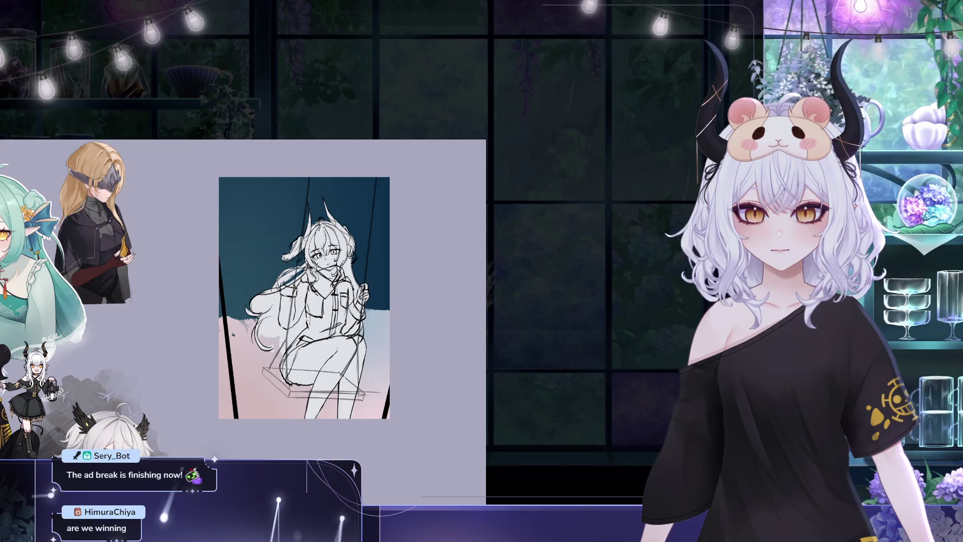
{"action": "mouse_move", "coordinate": [251, 382]}
{"action": "left_mouse_down"}
{"action": "mouse_move", "coordinate": [249, 361]}
{"action": "mouse_move", "coordinate": [216, 369]}
{"action": "left_mouse_up"}
{"action": "key", "text": "ctrl+z"}
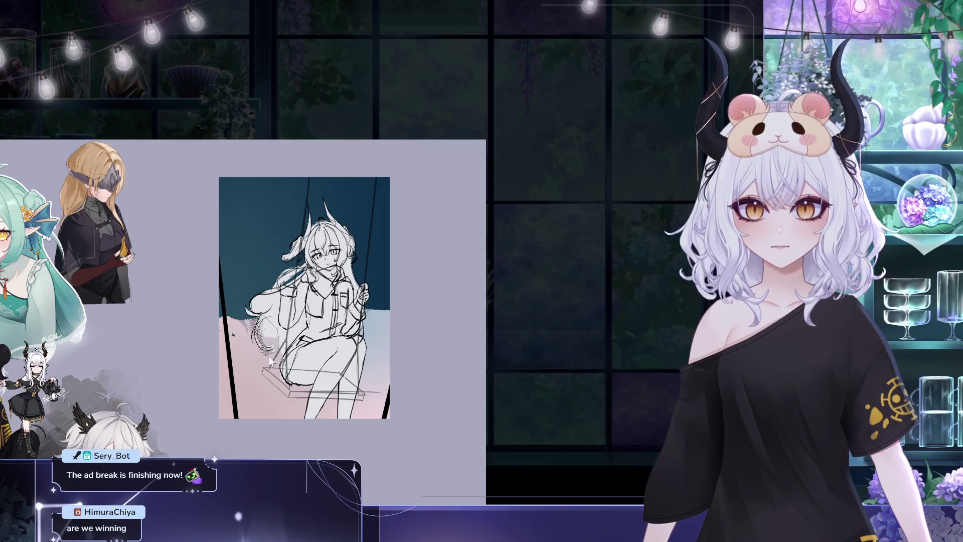
{"action": "mouse_move", "coordinate": [221, 371]}
{"action": "left_mouse_down"}
{"action": "mouse_move", "coordinate": [263, 359]}
{"action": "mouse_move", "coordinate": [311, 396]}
{"action": "mouse_move", "coordinate": [372, 384]}
{"action": "mouse_move", "coordinate": [403, 402]}
{"action": "left_mouse_up"}
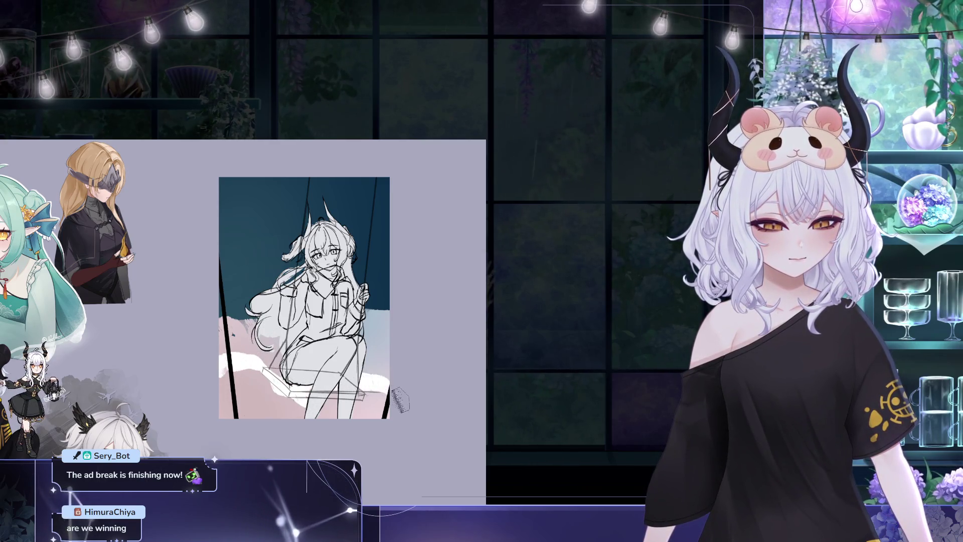